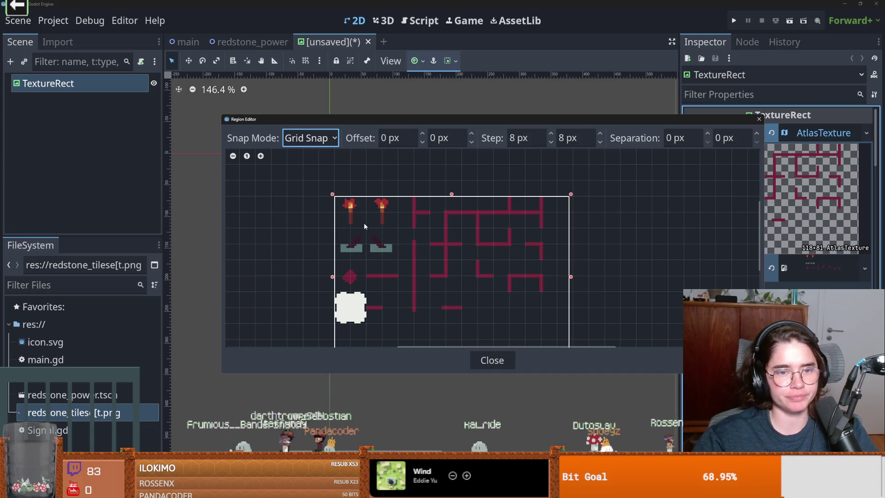
Step: Crop the TextureRect region to one 16x16 torch tile and centre it on the scene origin
{"action": "left_click_drag", "start_coordinate": [363, 222], "coordinate": [335, 196]}
{"action": "left_click", "coordinate": [759, 118]}
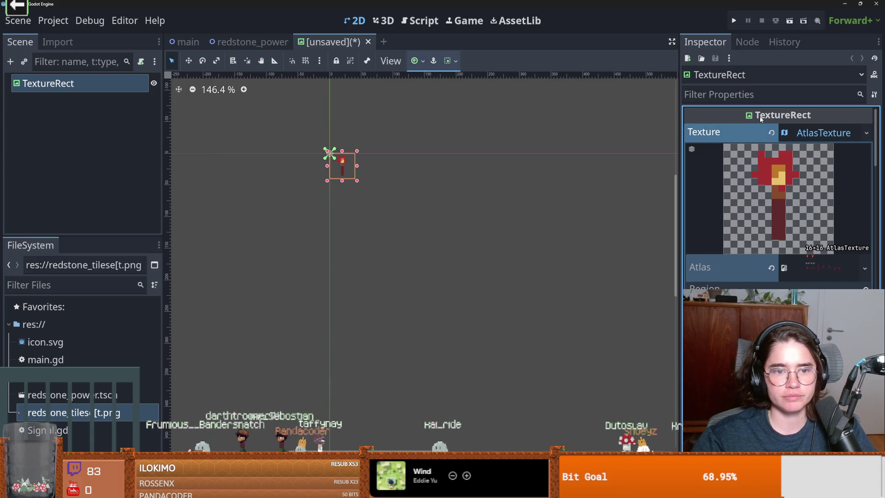
{"action": "key", "text": "ctrl+s"}
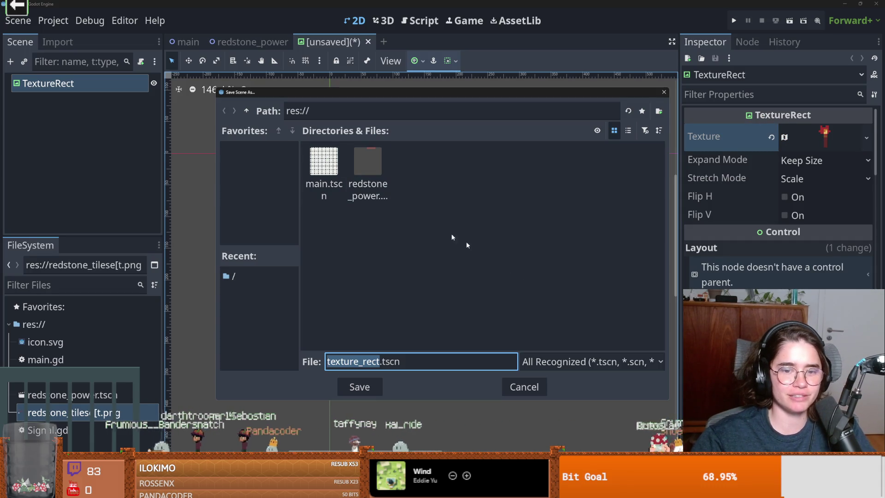
{"action": "left_click", "coordinate": [520, 388]}
{"action": "scroll", "coordinate": [312, 198], "scroll_direction": "up", "scroll_amount": 3}
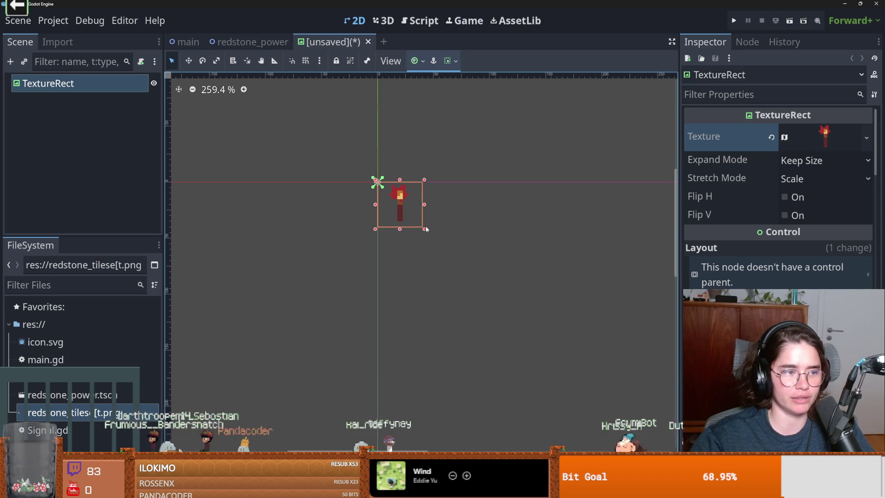
{"action": "left_click_drag", "start_coordinate": [411, 213], "coordinate": [378, 184]}
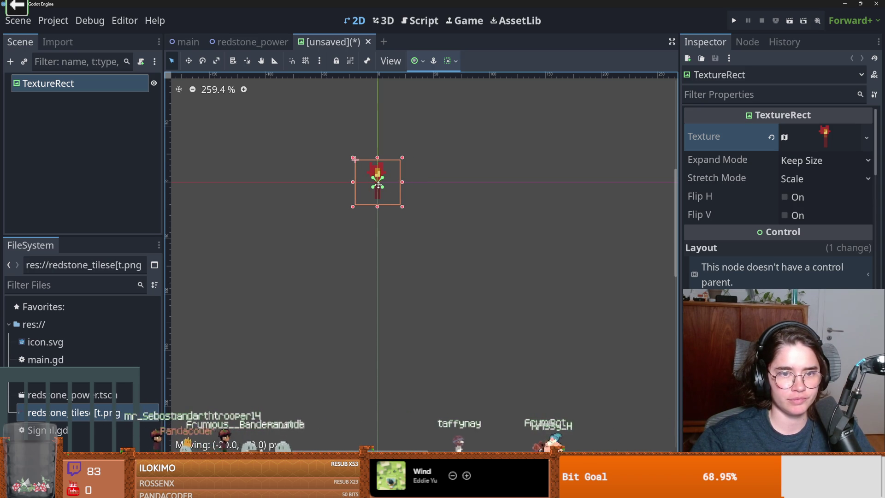
Step: Save the torch scene as redstone_torch.tscn
{"action": "key", "text": "ctrl+s"}
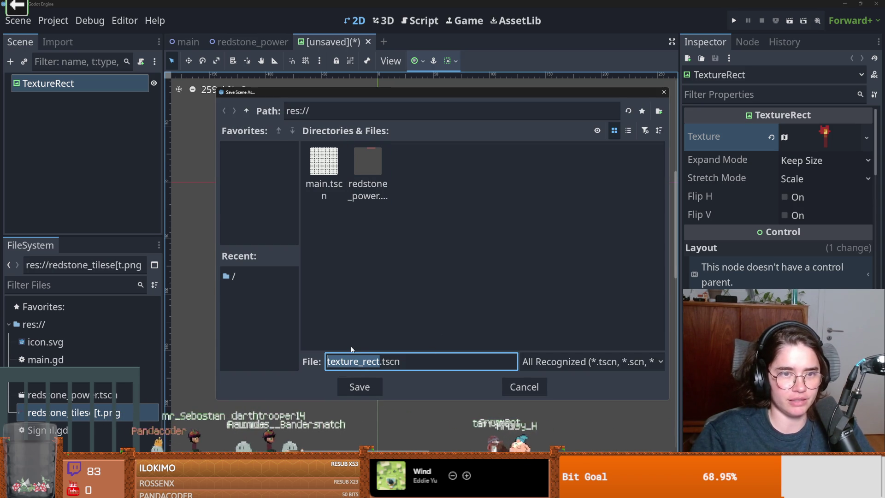
{"action": "type", "text": "redston"}
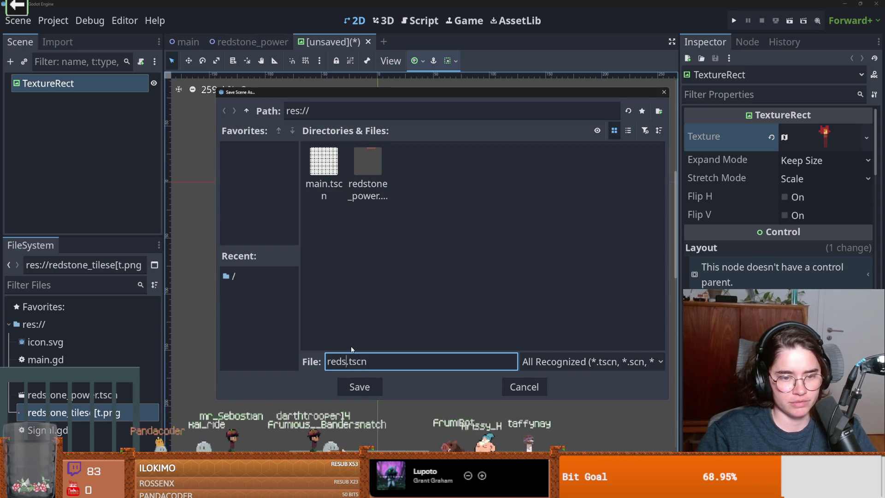
{"action": "type", "text": "e_torch"}
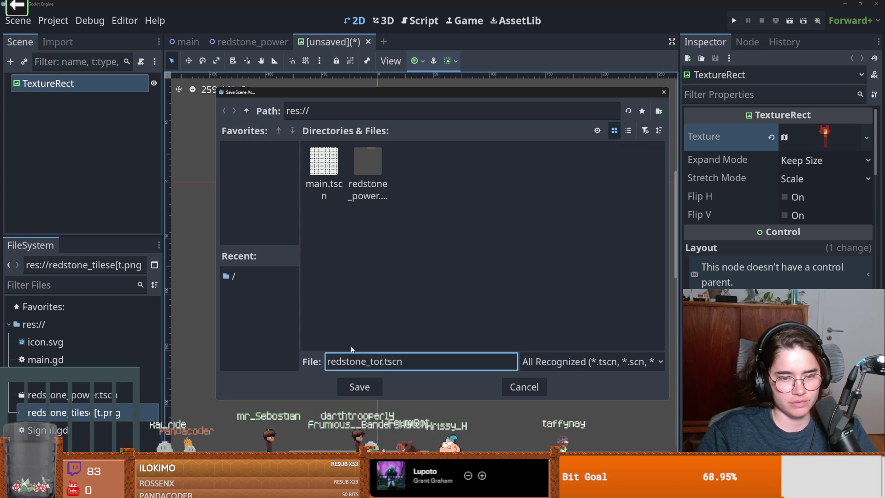
{"action": "key", "text": "Return"}
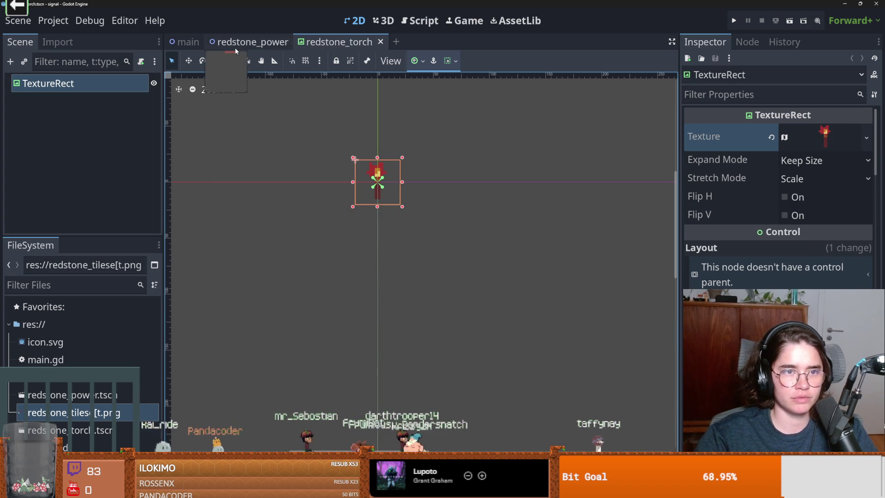
{"action": "left_click", "coordinate": [238, 43]}
Step: Add a CanvasLayer child node under the main node in the main scene
{"action": "left_click", "coordinate": [187, 42]}
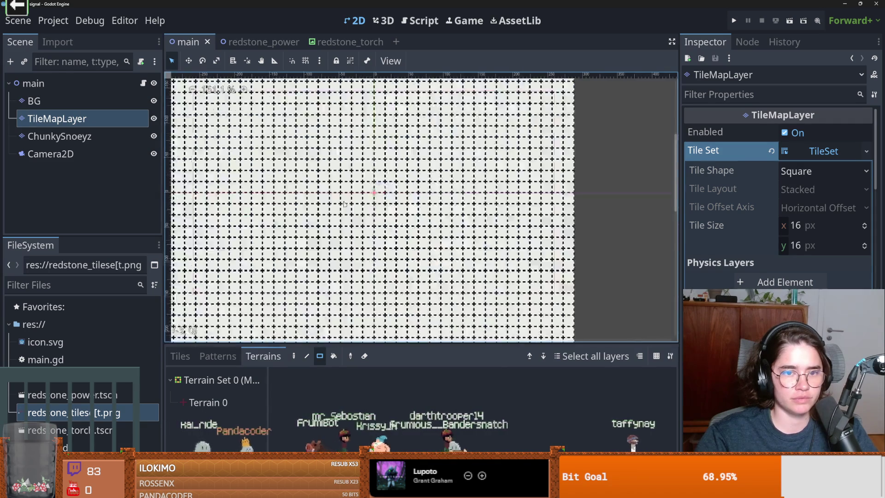
{"action": "scroll", "coordinate": [347, 207], "scroll_direction": "up", "scroll_amount": 3}
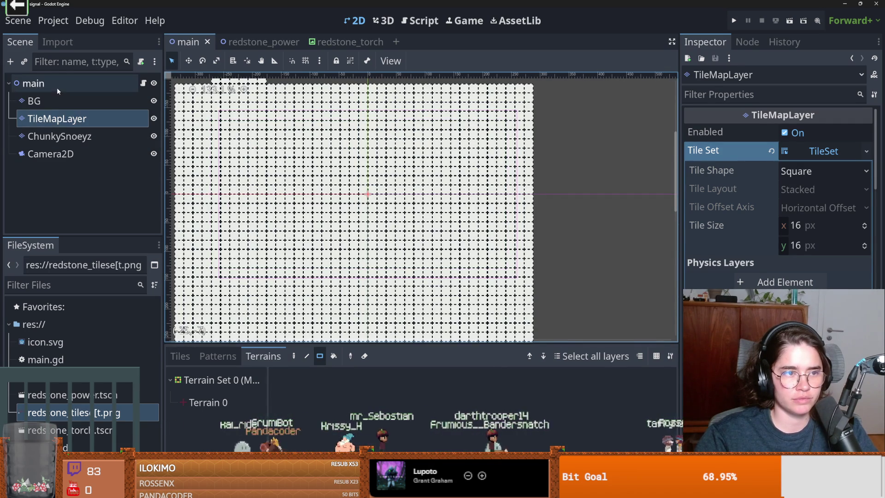
{"action": "right_click", "coordinate": [56, 88]}
{"action": "left_click", "coordinate": [81, 118]}
{"action": "type", "text": "canb"}
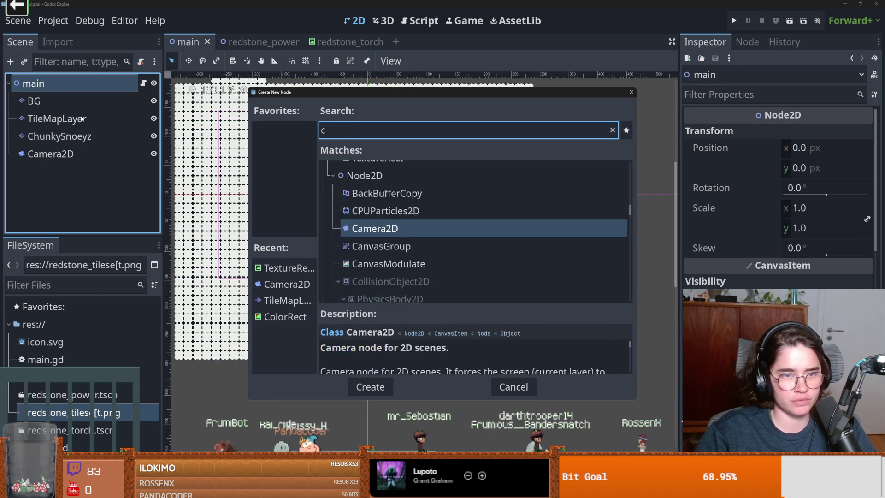
{"action": "key", "text": "BackSpace"}
{"action": "type", "text": "va"}
{"action": "key", "text": "Down"}
{"action": "key", "text": "Down"}
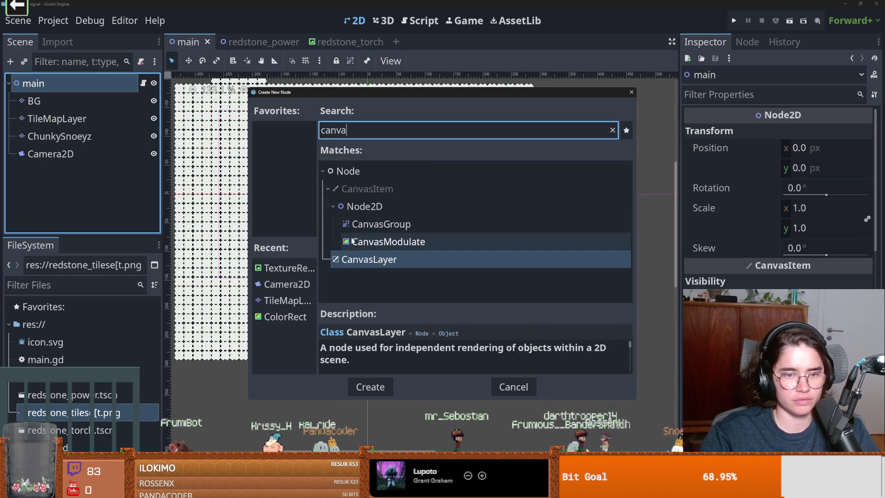
{"action": "key", "text": "Return"}
Step: Save the CanvasLayer branch as ui.tscn and open that scene for editing
{"action": "right_click", "coordinate": [123, 171]}
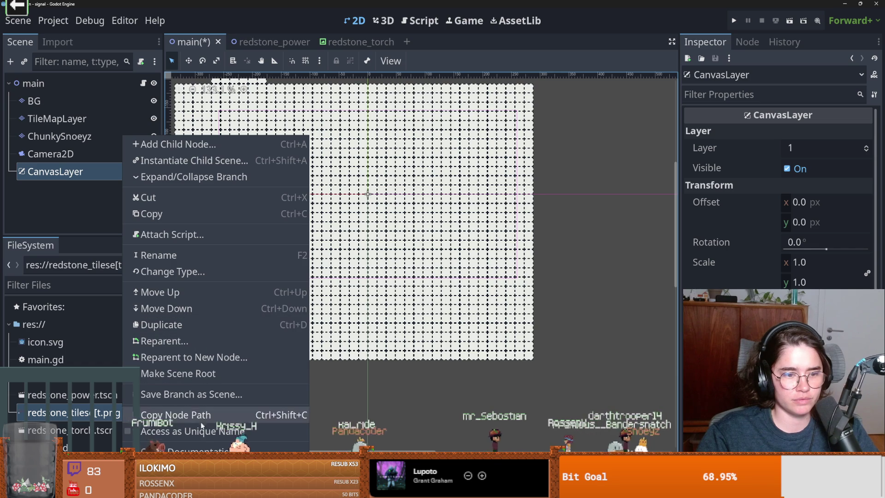
{"action": "left_click", "coordinate": [193, 394]}
{"action": "type", "text": "ui.tscn"}
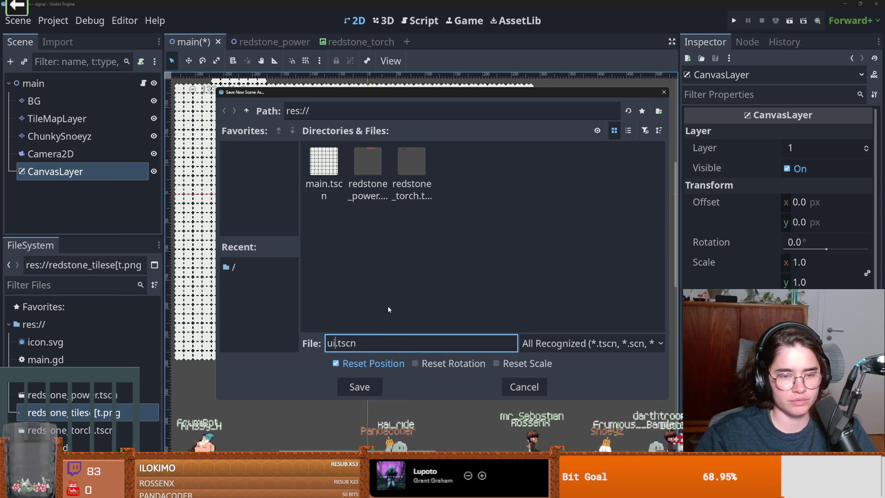
{"action": "key", "text": "Return"}
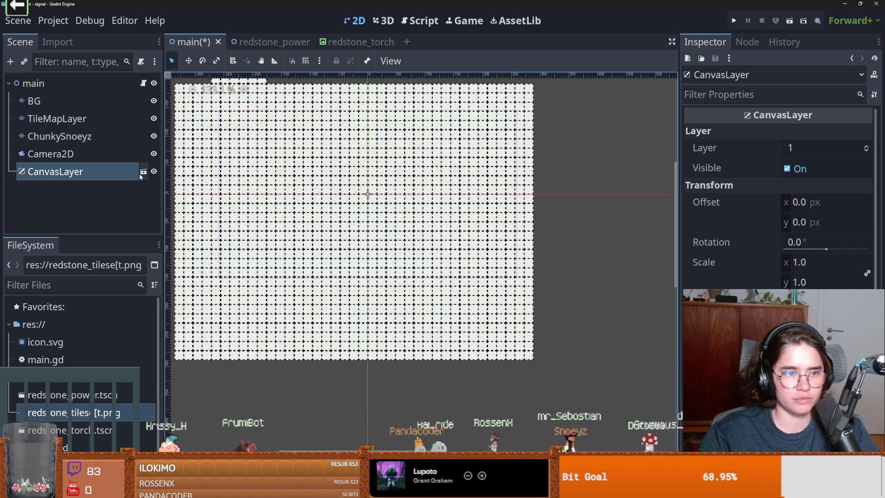
{"action": "left_click", "coordinate": [143, 171]}
{"action": "scroll", "coordinate": [383, 199], "scroll_direction": "up", "scroll_amount": 1}
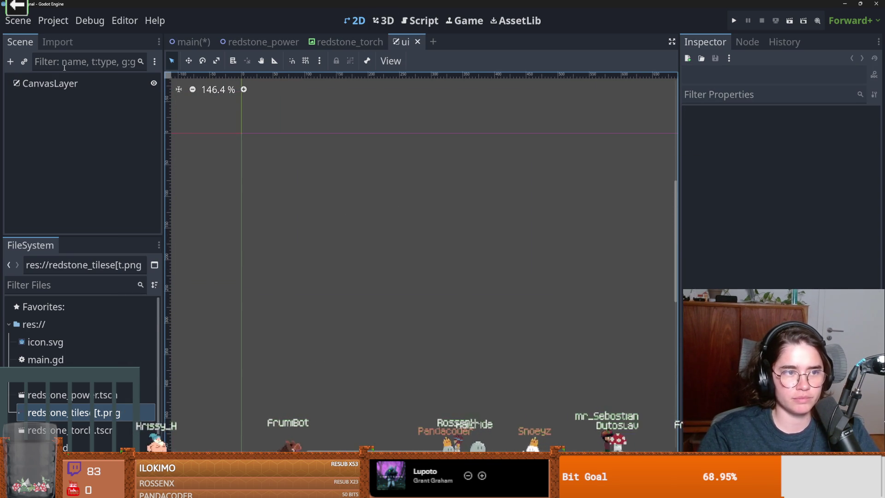
Step: Add a Panel under the CanvasLayer and make it wider
{"action": "right_click", "coordinate": [65, 84]}
{"action": "left_click", "coordinate": [122, 90]}
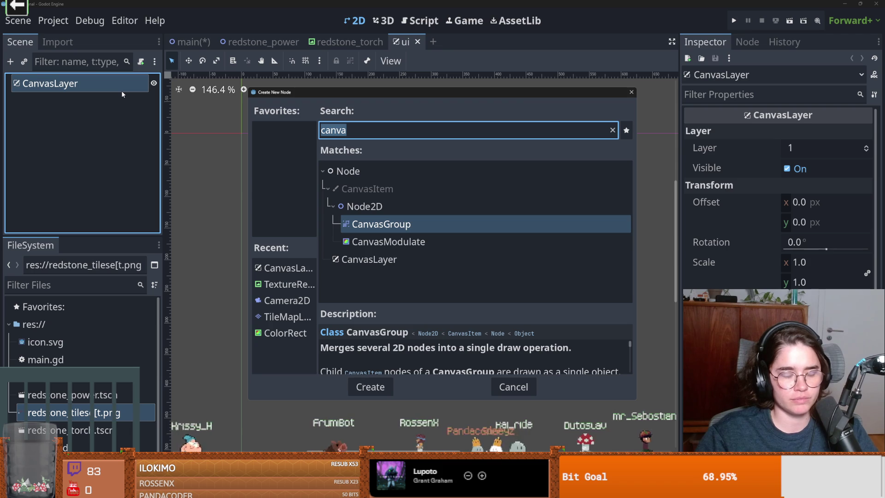
{"action": "type", "text": "panel"}
{"action": "key", "text": "Return"}
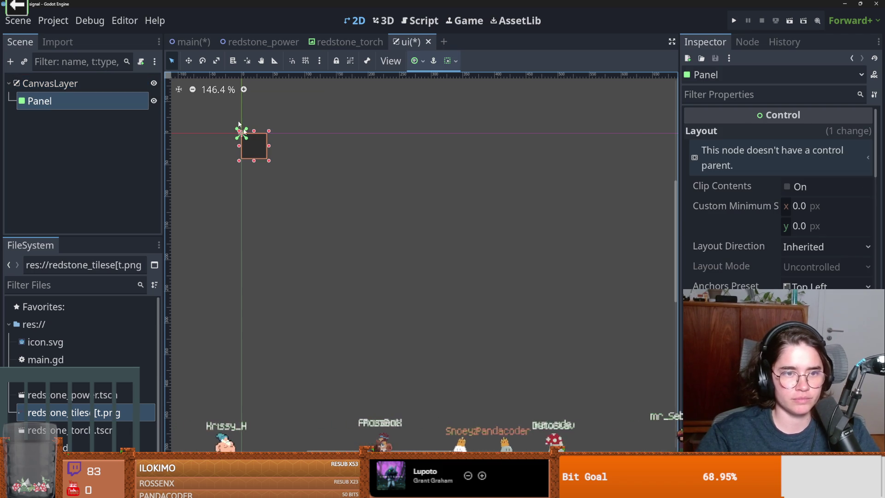
{"action": "left_click_drag", "start_coordinate": [270, 161], "coordinate": [346, 177]}
Step: Add an HBoxContainer as a child of the Panel and view its anchor presets
{"action": "right_click", "coordinate": [72, 107]}
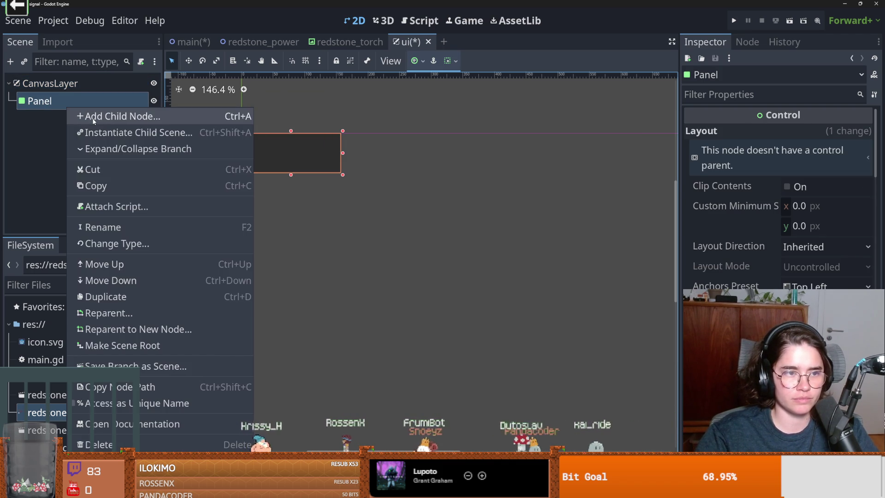
{"action": "left_click", "coordinate": [93, 119]}
{"action": "type", "text": "hg"}
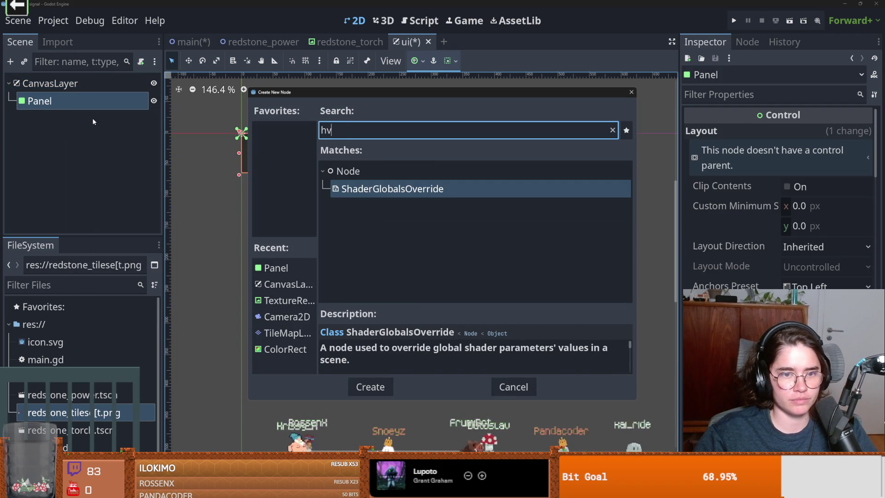
{"action": "key", "text": "BackSpace"}
{"action": "type", "text": "b"}
{"action": "key", "text": "Return"}
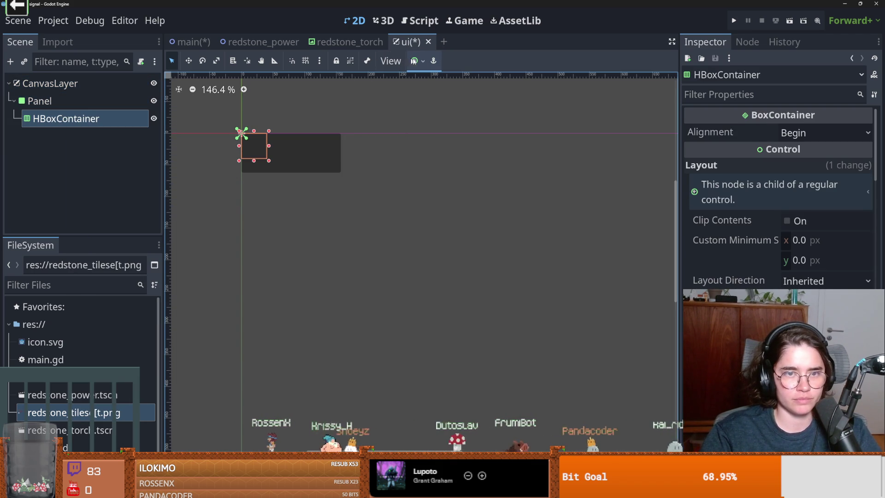
{"action": "left_click", "coordinate": [417, 61]}
Step: Add a Button node under the HBoxContainer
{"action": "right_click", "coordinate": [107, 113]}
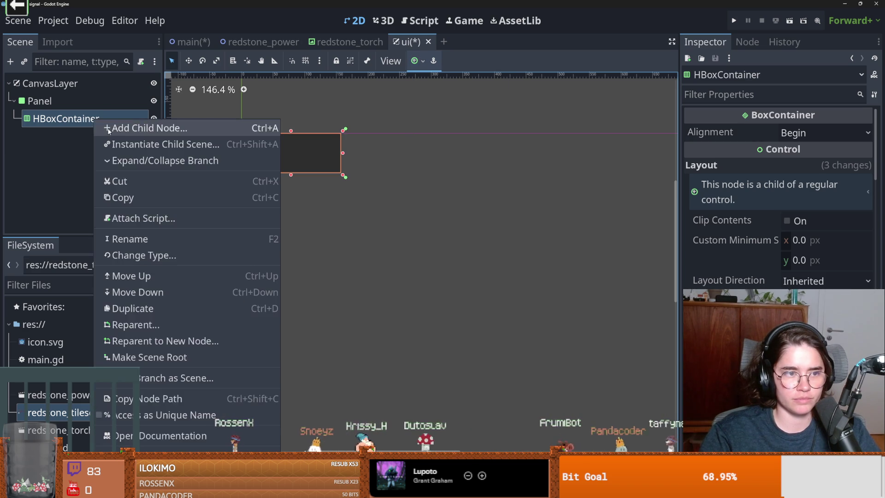
{"action": "left_click", "coordinate": [109, 128]}
{"action": "type", "text": "butt"}
{"action": "key", "text": "Return"}
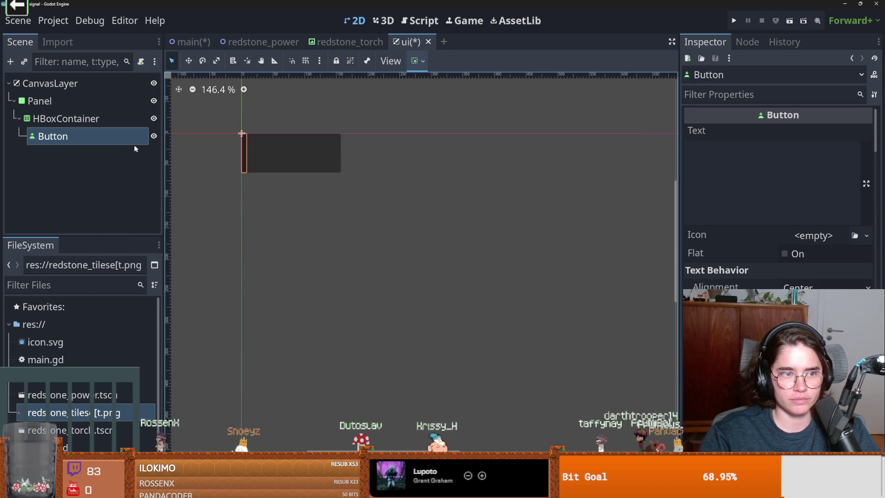
{"action": "scroll", "coordinate": [779, 198], "scroll_direction": "down", "scroll_amount": 10}
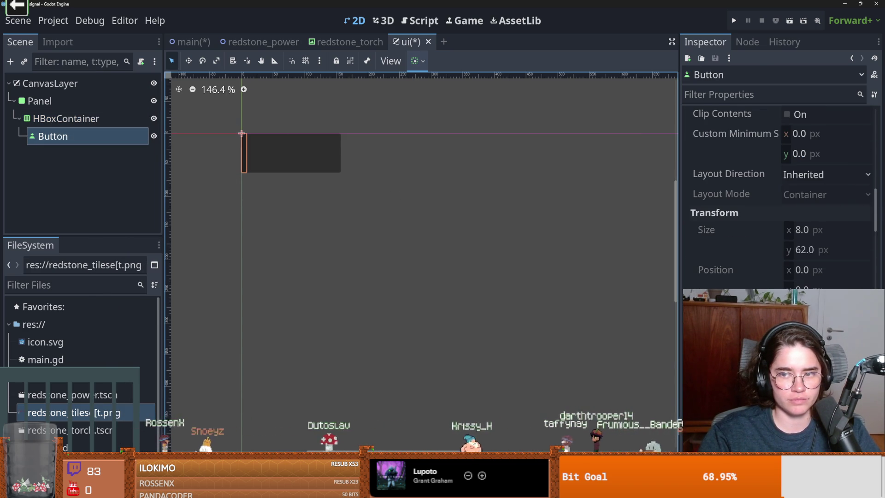
{"action": "scroll", "coordinate": [778, 198], "scroll_direction": "down", "scroll_amount": 3}
{"action": "scroll", "coordinate": [779, 198], "scroll_direction": "up", "scroll_amount": 3}
{"action": "scroll", "coordinate": [778, 198], "scroll_direction": "down", "scroll_amount": 8}
{"action": "scroll", "coordinate": [778, 198], "scroll_direction": "up", "scroll_amount": 3}
{"action": "scroll", "coordinate": [779, 199], "scroll_direction": "up", "scroll_amount": 6}
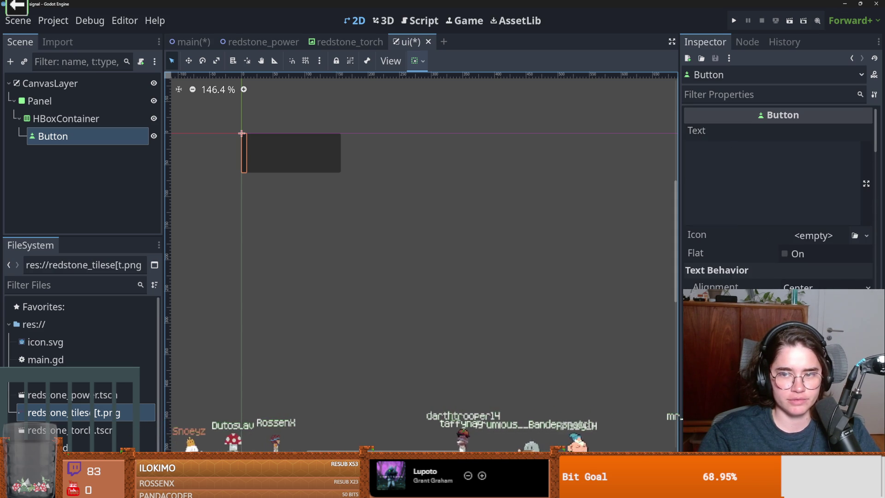
Step: Delete the Button node from the HBoxContainer
{"action": "right_click", "coordinate": [108, 136]}
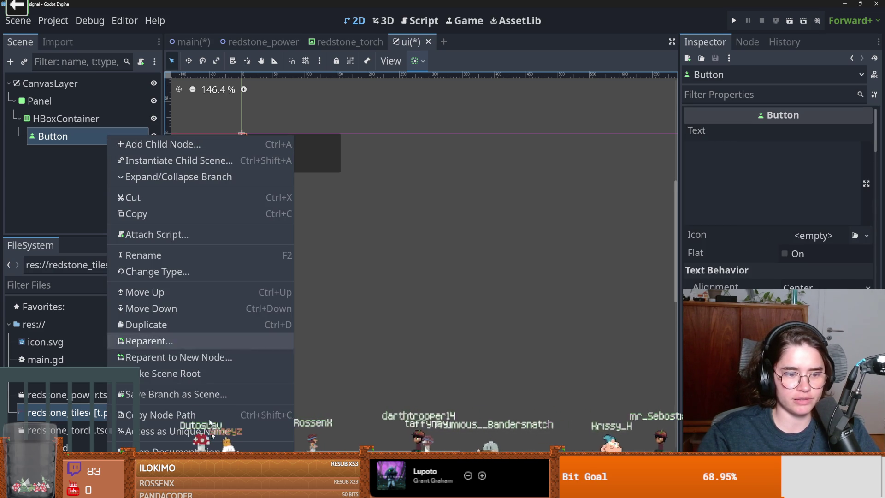
{"action": "key", "text": "Delete"}
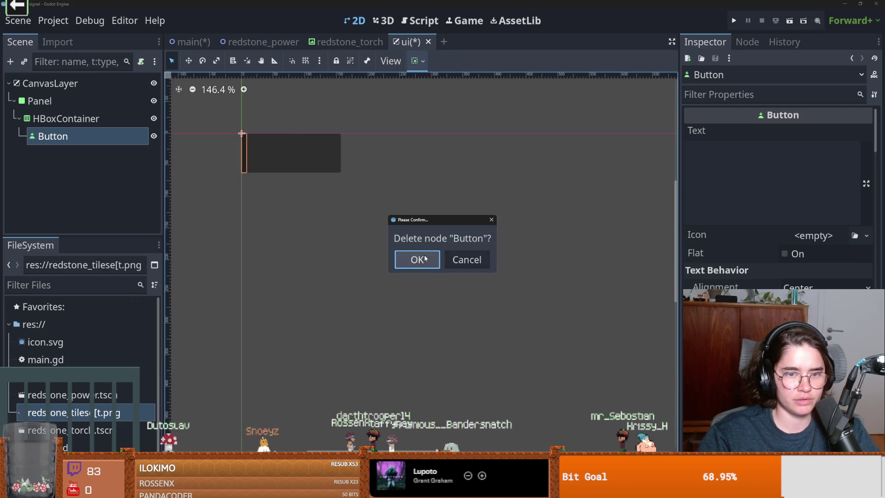
{"action": "key", "text": "Return"}
Step: Add a TextureButton under the HBoxContainer, then bring up the enlarged redstone tileset editor
{"action": "right_click", "coordinate": [101, 120]}
{"action": "left_click", "coordinate": [147, 134]}
{"action": "type", "text": "g"}
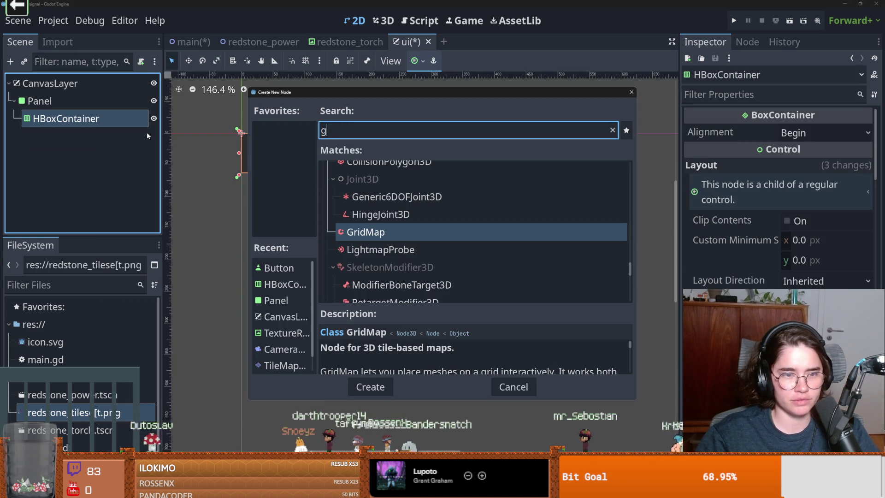
{"action": "type", "text": "r"}
{"action": "key", "text": "BackSpace"}
{"action": "key", "text": "BackSpace"}
{"action": "type", "text": "texture"}
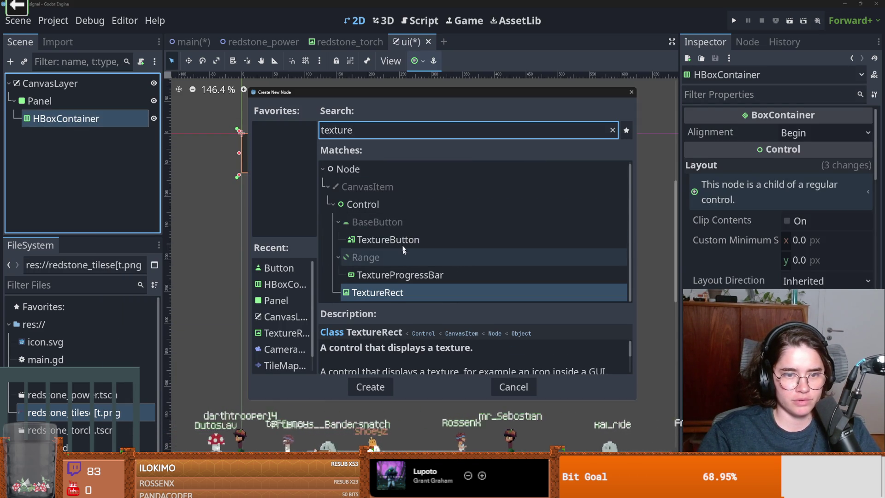
{"action": "key", "text": "Escape"}
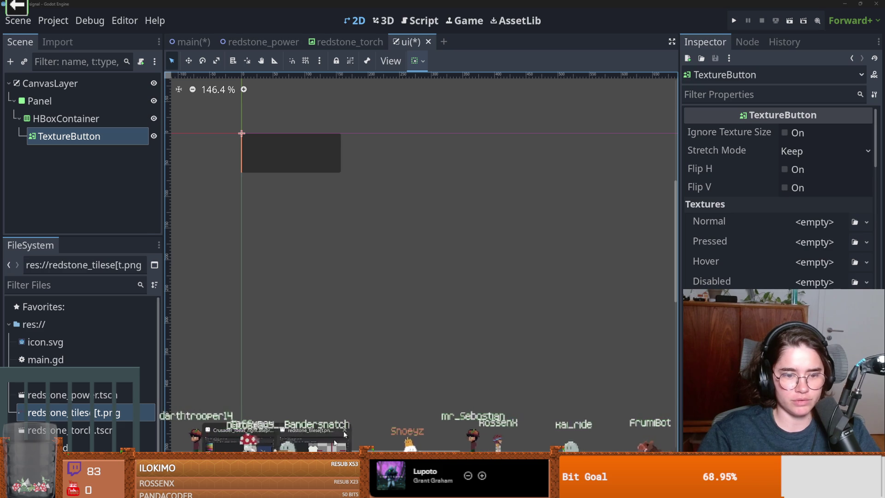
{"action": "left_click", "coordinate": [318, 438]}
{"action": "left_click", "coordinate": [579, 125]}
Step: Clear the selection and outline a dark-red blob with the Pencil in the empty tile
{"action": "scroll", "coordinate": [470, 247], "scroll_direction": "down", "scroll_amount": 3}
{"action": "key", "text": "m"}
{"action": "key", "text": "ctrl+d"}
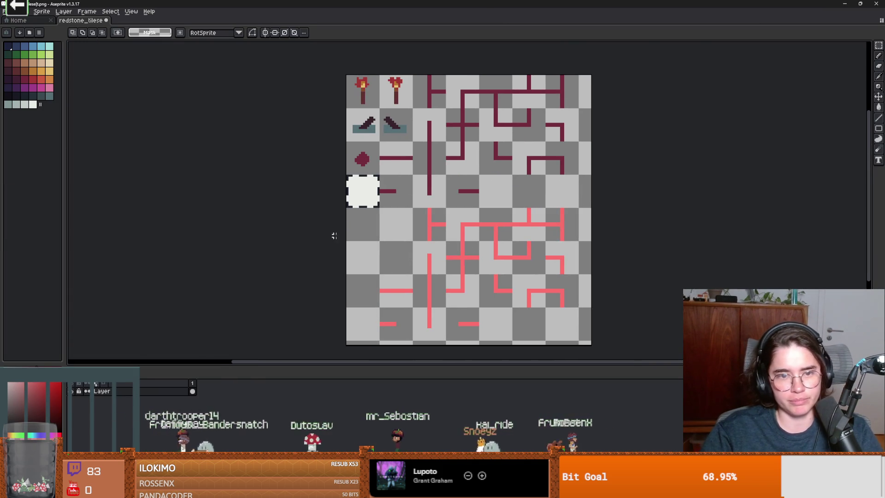
{"action": "scroll", "coordinate": [336, 175], "scroll_direction": "up", "scroll_amount": 3}
{"action": "key", "text": "b"}
{"action": "mouse_move", "coordinate": [368, 179]}
{"action": "left_mouse_down"}
{"action": "mouse_move", "coordinate": [344, 214]}
{"action": "mouse_move", "coordinate": [383, 236]}
{"action": "mouse_move", "coordinate": [403, 192]}
{"action": "mouse_move", "coordinate": [373, 179]}
{"action": "left_mouse_up"}
Step: Fill the blob solid with the Paint Bucket and round out its edges and bottom row
{"action": "key", "text": "w"}
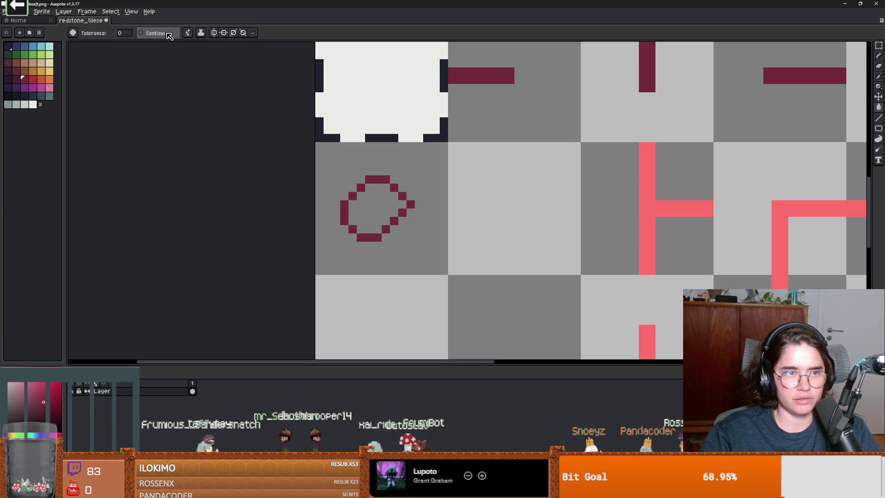
{"action": "scroll", "coordinate": [385, 213], "scroll_direction": "up", "scroll_amount": 3}
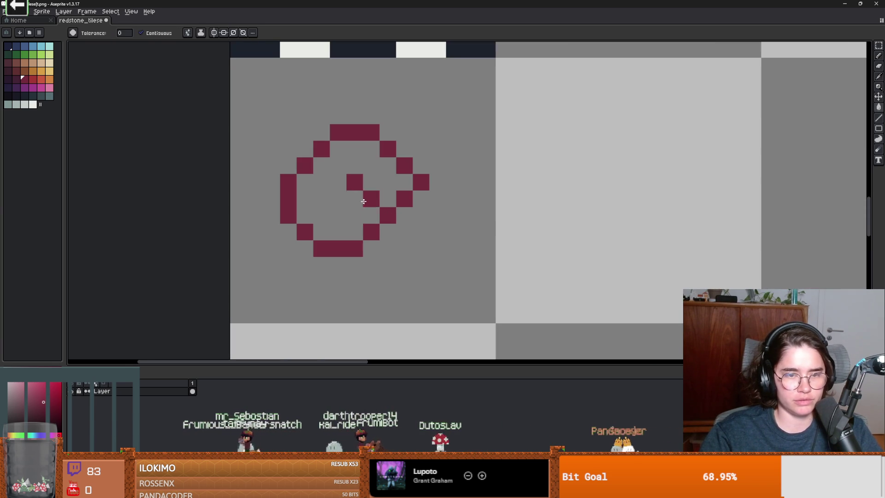
{"action": "left_click", "coordinate": [361, 204]}
{"action": "key", "text": "b"}
{"action": "left_click", "coordinate": [420, 199]}
{"action": "scroll", "coordinate": [420, 199], "scroll_direction": "down", "scroll_amount": 1}
{"action": "scroll", "coordinate": [415, 207], "scroll_direction": "up", "scroll_amount": 1}
{"action": "left_click", "coordinate": [415, 211]}
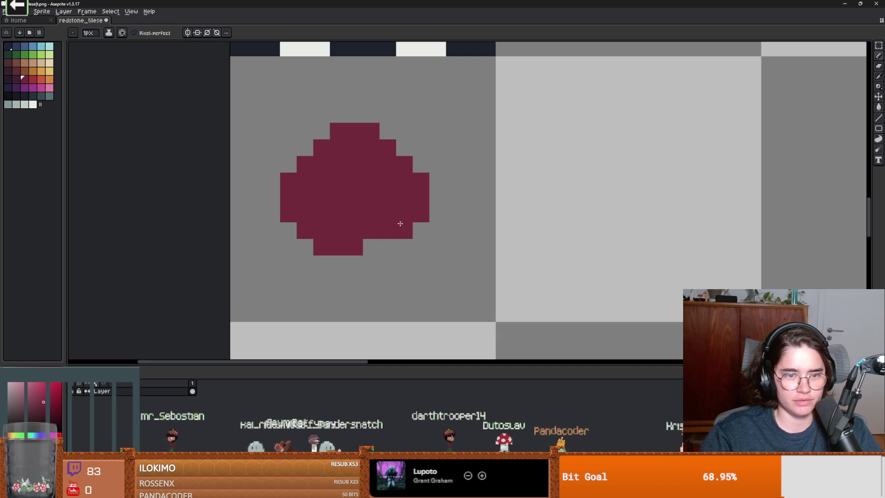
{"action": "left_click_drag", "start_coordinate": [387, 247], "coordinate": [370, 245]}
Step: Add darker speckle pixels across the redstone dust blob
{"action": "scroll", "coordinate": [369, 241], "scroll_direction": "down", "scroll_amount": 1}
{"action": "scroll", "coordinate": [354, 225], "scroll_direction": "up", "scroll_amount": 1}
{"action": "scroll", "coordinate": [354, 225], "scroll_direction": "down", "scroll_amount": 1}
{"action": "scroll", "coordinate": [355, 225], "scroll_direction": "up", "scroll_amount": 1}
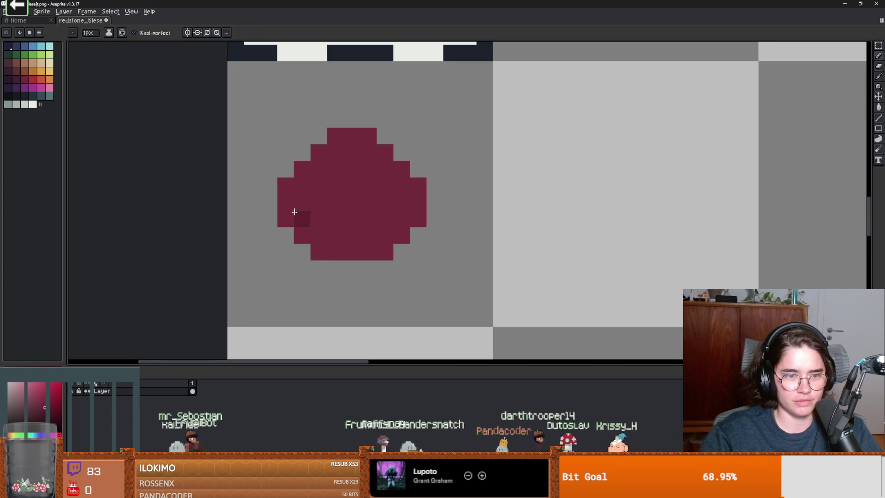
{"action": "key", "text": "ctrl+z"}
{"action": "left_click", "coordinate": [333, 221]}
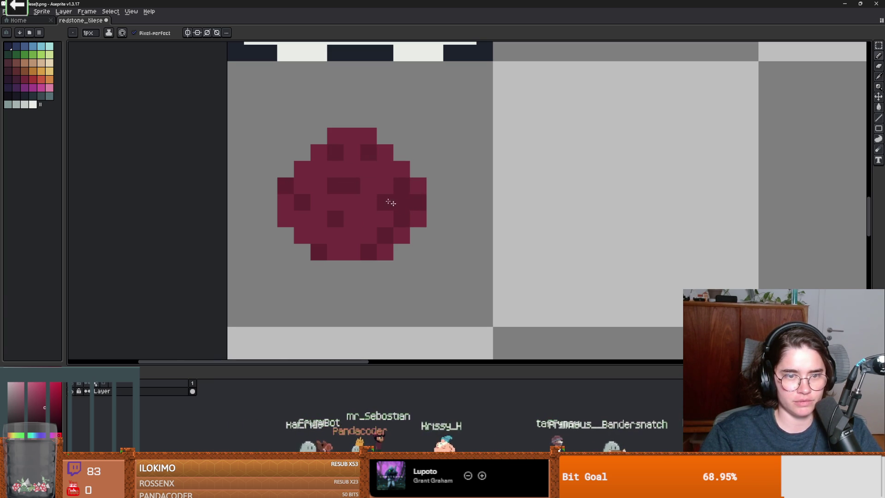
{"action": "scroll", "coordinate": [368, 189], "scroll_direction": "down", "scroll_amount": 3}
{"action": "scroll", "coordinate": [357, 235], "scroll_direction": "up", "scroll_amount": 3}
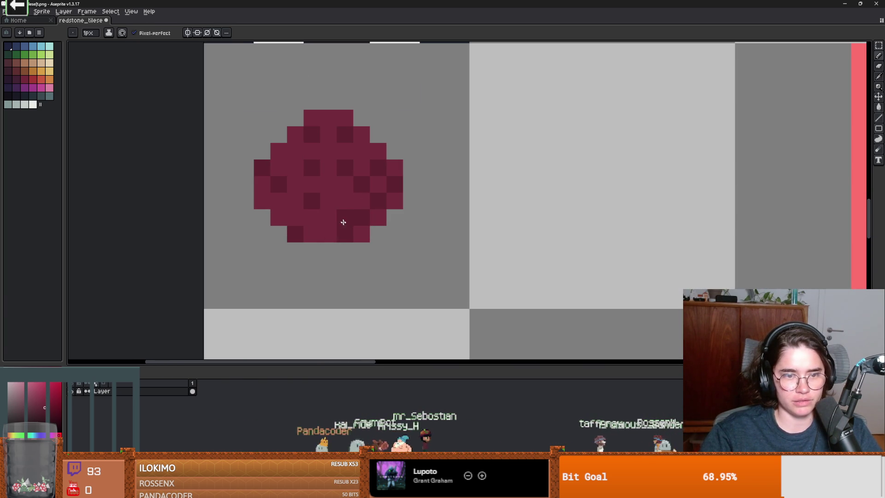
{"action": "left_click", "coordinate": [343, 222], "text": "alt"}
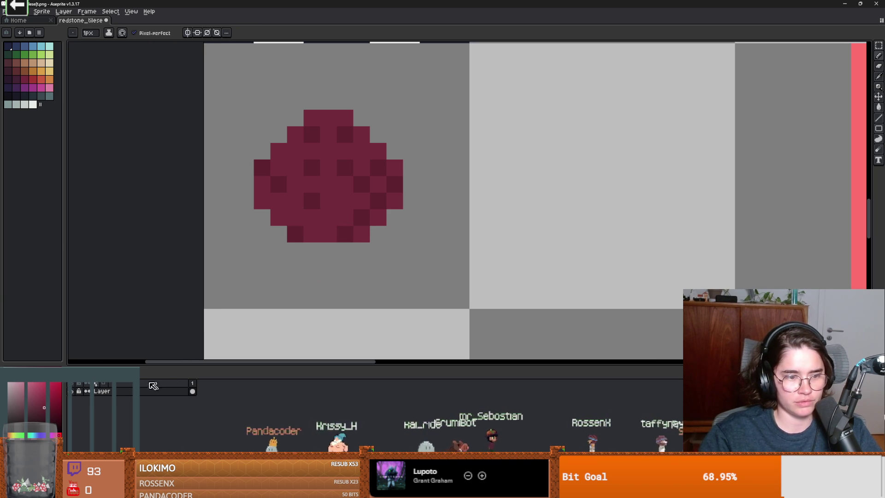
{"action": "left_click", "coordinate": [328, 233]}
{"action": "left_click", "coordinate": [278, 201]}
{"action": "left_click", "coordinate": [293, 163]}
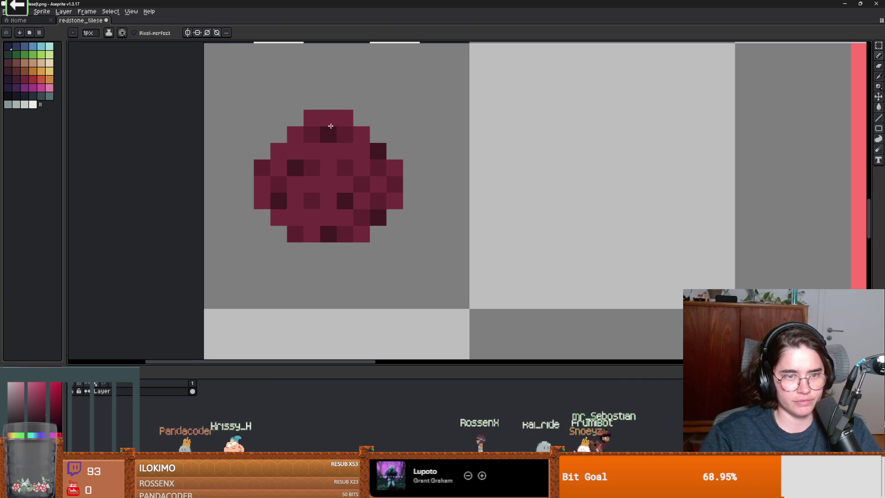
Step: Review the tileset and save the redstone tileset image
{"action": "scroll", "coordinate": [350, 207], "scroll_direction": "down", "scroll_amount": 5}
{"action": "scroll", "coordinate": [365, 260], "scroll_direction": "up", "scroll_amount": 4}
{"action": "scroll", "coordinate": [377, 259], "scroll_direction": "down", "scroll_amount": 4}
{"action": "scroll", "coordinate": [392, 257], "scroll_direction": "up", "scroll_amount": 1}
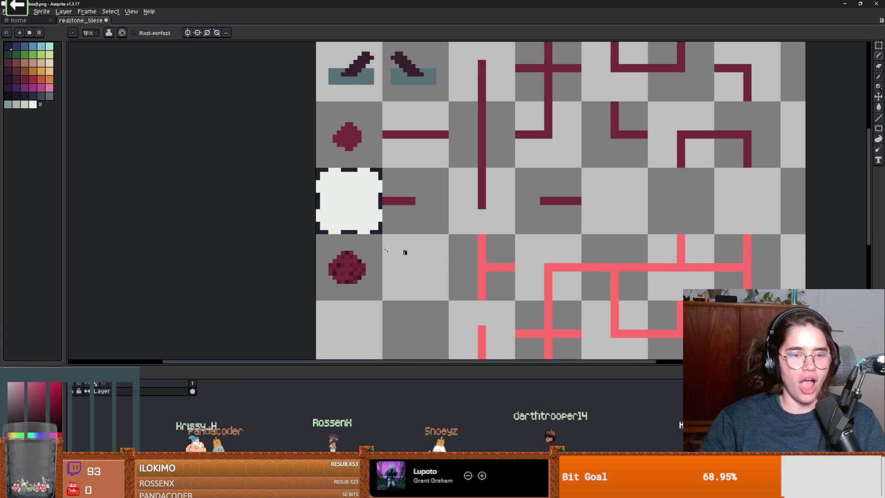
{"action": "scroll", "coordinate": [358, 260], "scroll_direction": "up", "scroll_amount": 3}
{"action": "scroll", "coordinate": [440, 288], "scroll_direction": "down", "scroll_amount": 3}
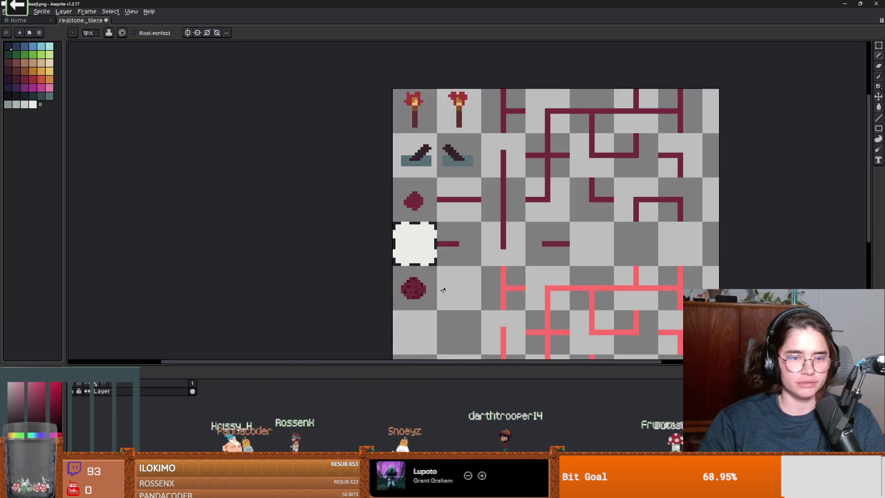
{"action": "scroll", "coordinate": [407, 227], "scroll_direction": "up", "scroll_amount": 3}
{"action": "scroll", "coordinate": [409, 224], "scroll_direction": "down", "scroll_amount": 2}
{"action": "scroll", "coordinate": [410, 227], "scroll_direction": "up", "scroll_amount": 1}
{"action": "scroll", "coordinate": [410, 227], "scroll_direction": "down", "scroll_amount": 1}
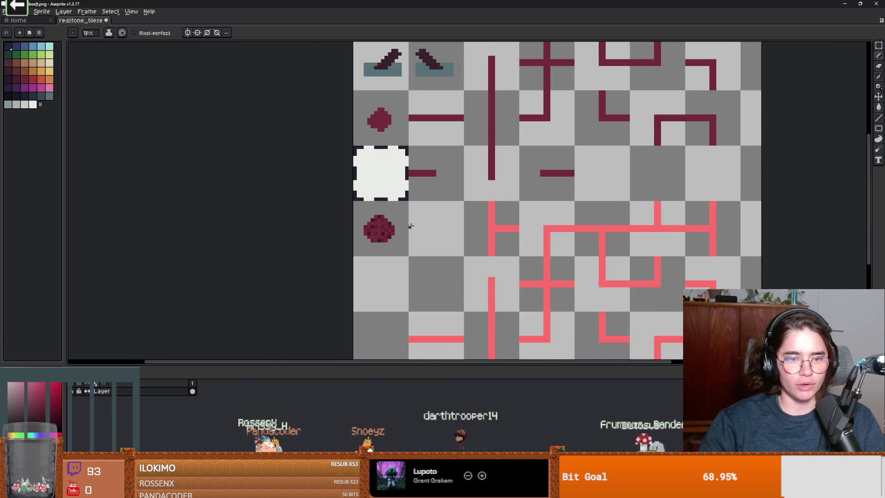
{"action": "scroll", "coordinate": [409, 226], "scroll_direction": "up", "scroll_amount": 2}
{"action": "scroll", "coordinate": [380, 230], "scroll_direction": "up", "scroll_amount": 3}
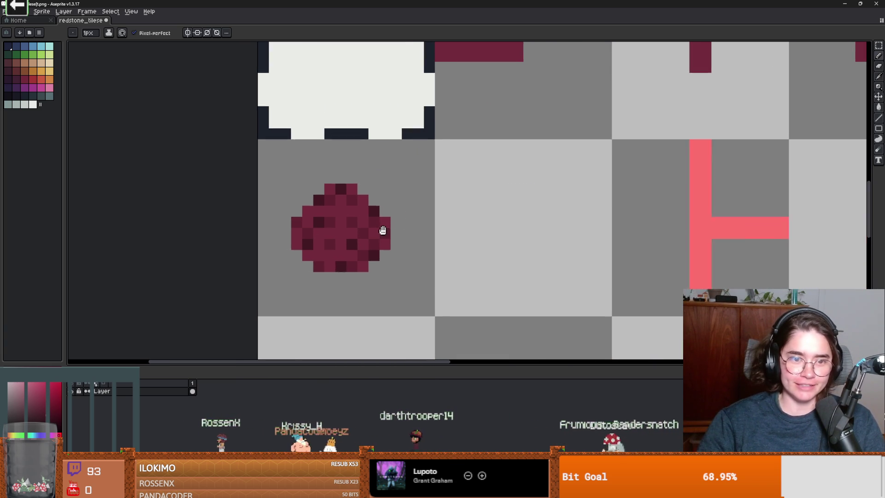
{"action": "scroll", "coordinate": [433, 242], "scroll_direction": "down", "scroll_amount": 1}
{"action": "scroll", "coordinate": [405, 241], "scroll_direction": "down", "scroll_amount": 4}
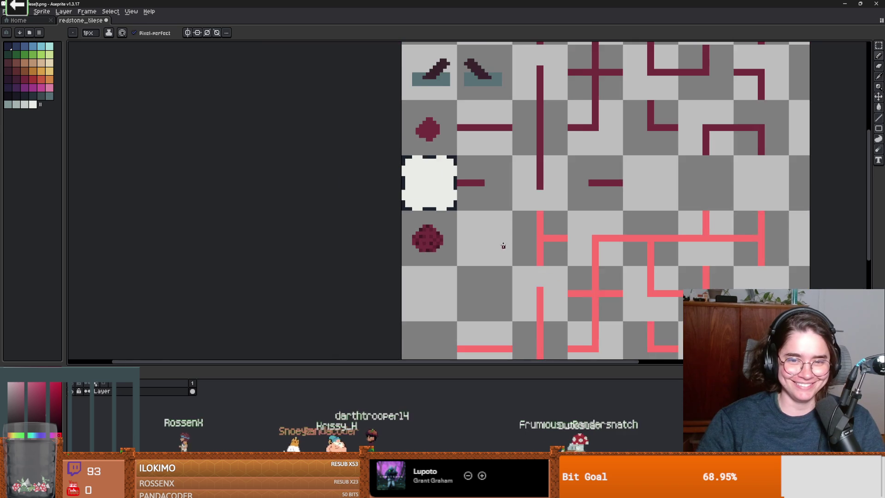
{"action": "left_click_drag", "start_coordinate": [502, 245], "coordinate": [432, 239]}
{"action": "key", "text": "ctrl+s"}
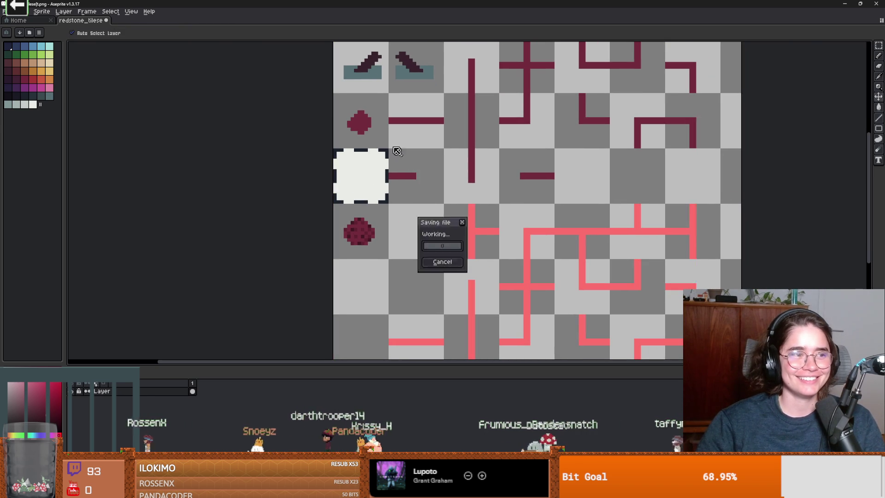
{"action": "key", "text": "alt+Tab"}
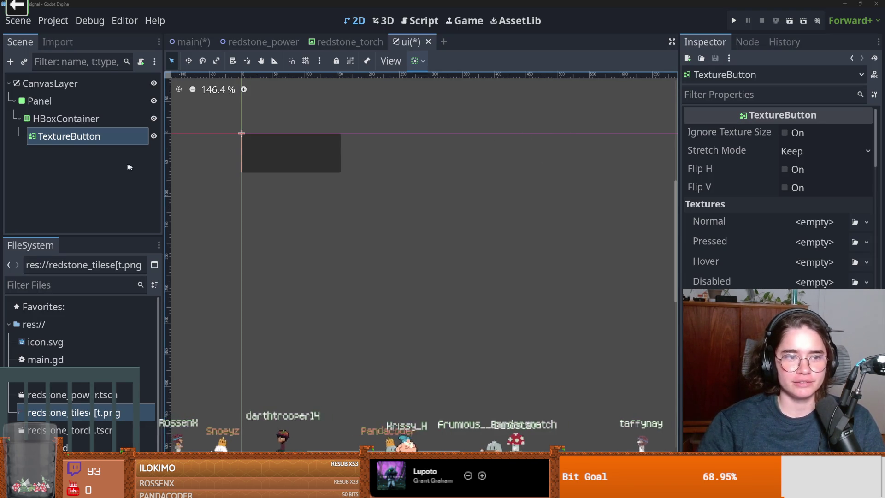
Step: Set the TextureButton's Normal texture to a new AtlasTexture
{"action": "left_click", "coordinate": [866, 221]}
{"action": "key", "text": "Escape"}
{"action": "left_click", "coordinate": [866, 223]}
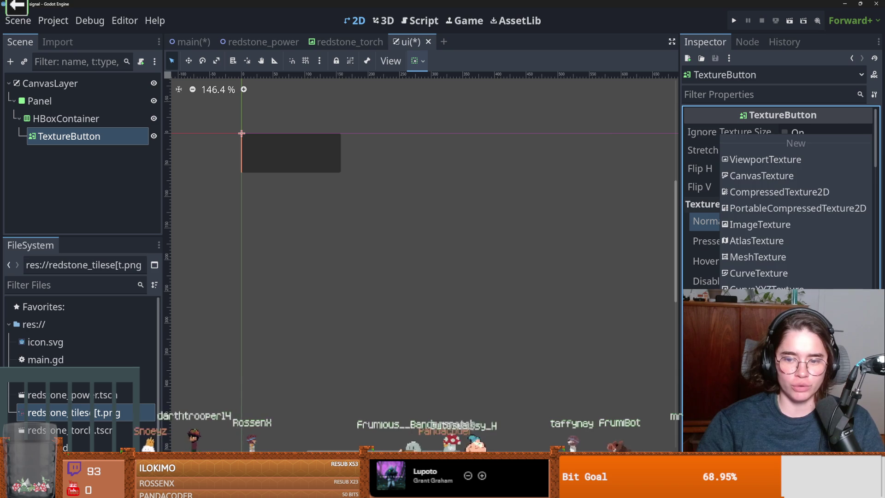
{"action": "left_click", "coordinate": [756, 391]}
{"action": "left_click", "coordinate": [605, 102]}
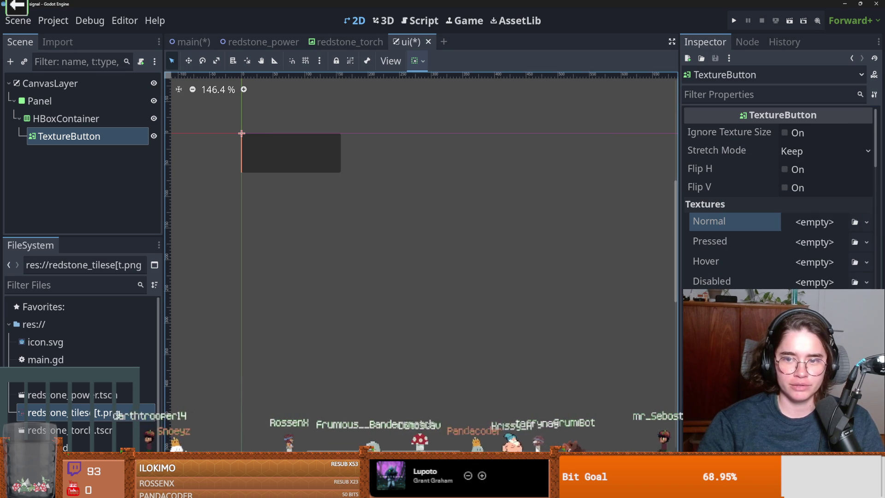
{"action": "left_click", "coordinate": [867, 226]}
{"action": "left_click", "coordinate": [737, 240]}
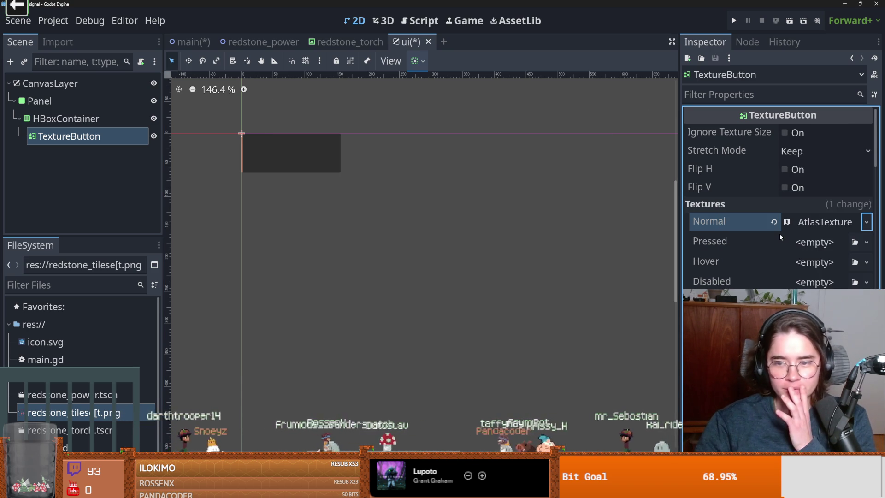
Step: Load redstone_tileset.png as the atlas and crop its region to the redstone dust tile
{"action": "left_click", "coordinate": [824, 221]}
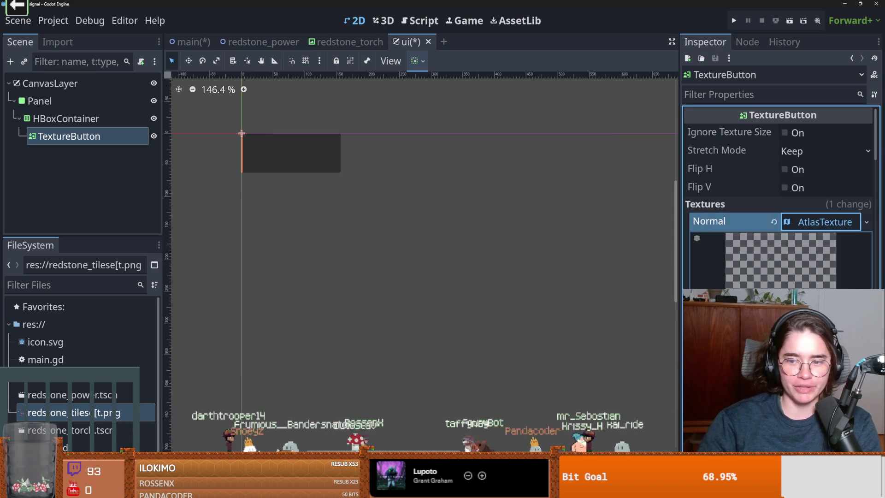
{"action": "left_click", "coordinate": [867, 285]}
{"action": "left_click", "coordinate": [760, 295]}
{"action": "double_click", "coordinate": [323, 146]}
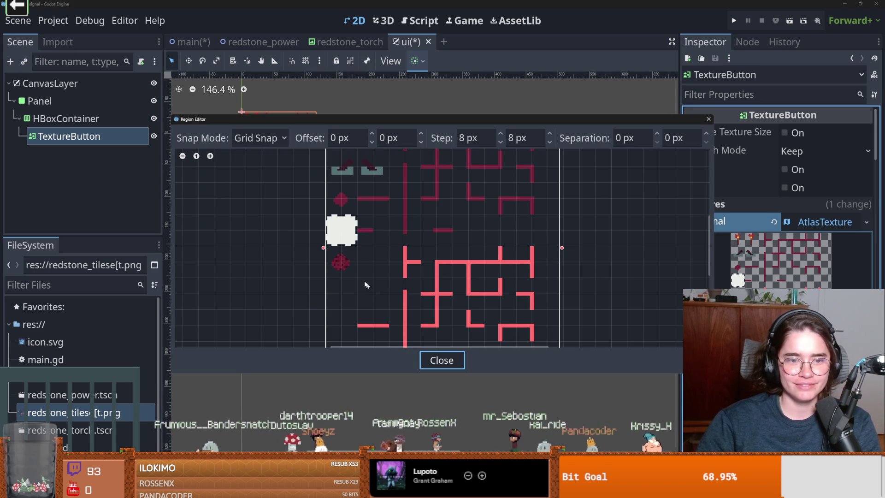
{"action": "mouse_move", "coordinate": [365, 285]}
{"action": "left_mouse_down"}
{"action": "mouse_move", "coordinate": [326, 257]}
{"action": "mouse_move", "coordinate": [342, 254]}
{"action": "left_mouse_up"}
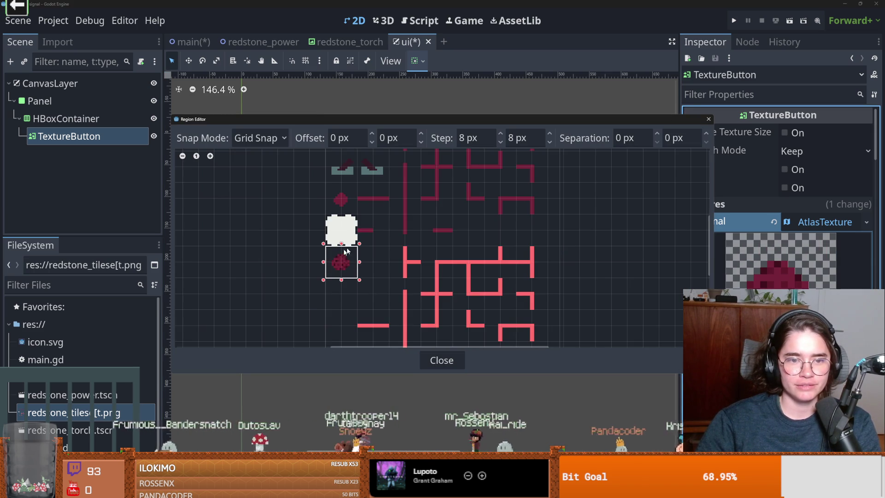
{"action": "left_click", "coordinate": [707, 119]}
{"action": "scroll", "coordinate": [207, 148], "scroll_direction": "up", "scroll_amount": 3}
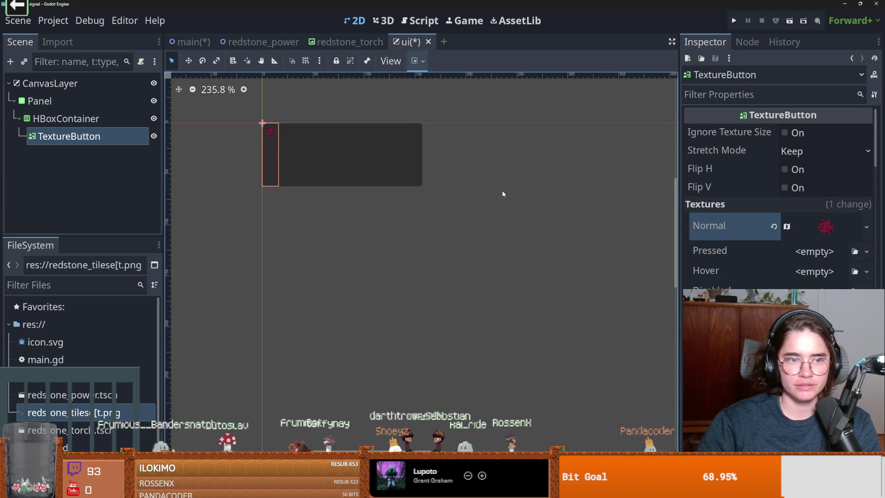
Step: Set the TextureButton's Stretch Mode so the texture scales to fill the button
{"action": "left_click", "coordinate": [811, 152]}
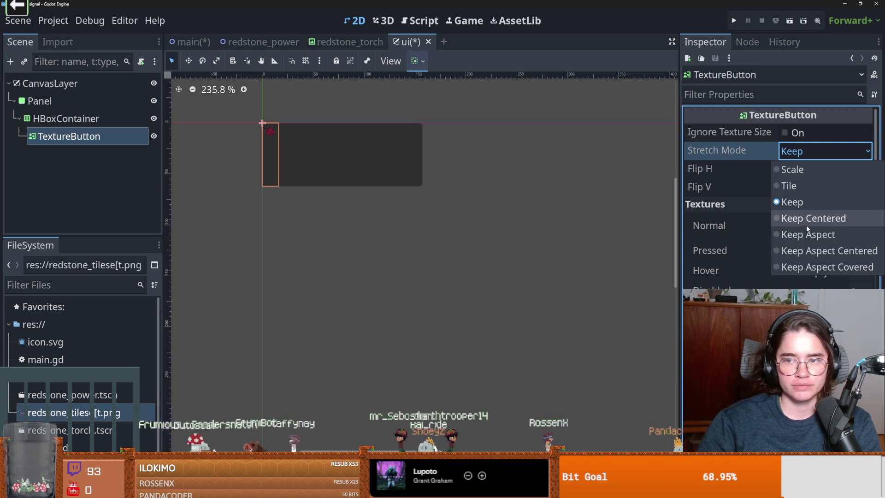
{"action": "left_click", "coordinate": [795, 169]}
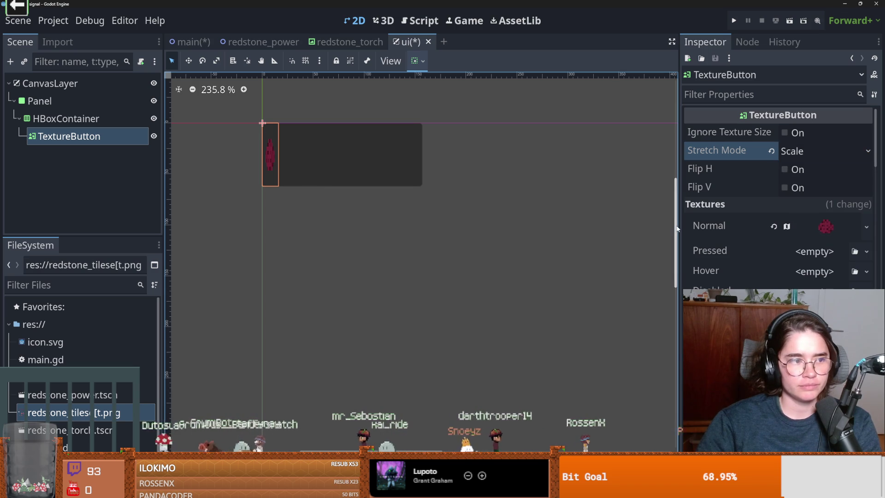
{"action": "scroll", "coordinate": [779, 198], "scroll_direction": "down", "scroll_amount": 10}
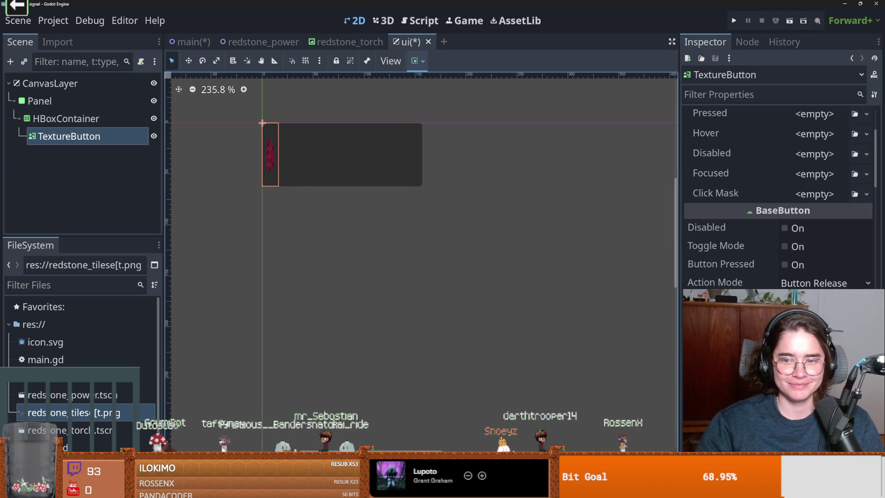
{"action": "scroll", "coordinate": [778, 198], "scroll_direction": "up", "scroll_amount": 5}
{"action": "scroll", "coordinate": [779, 198], "scroll_direction": "down", "scroll_amount": 2}
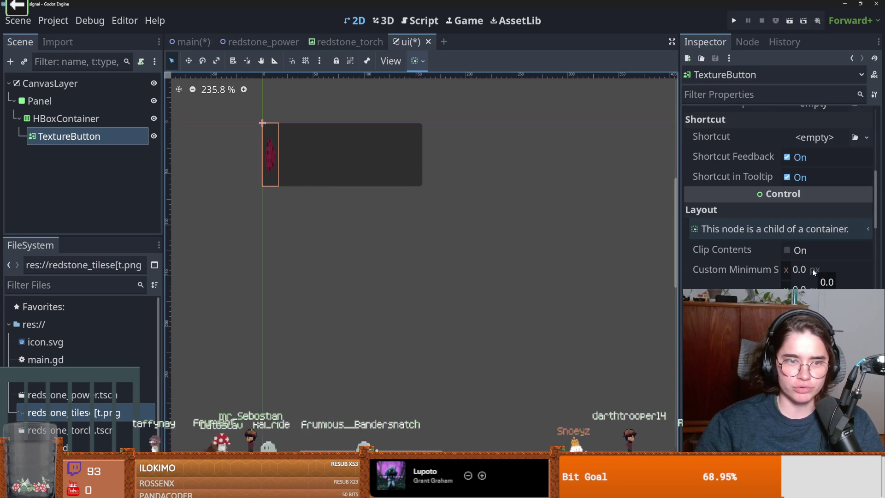
Step: Inspect the HBoxContainer and Panel layout, trying a taller container and undoing it
{"action": "left_click", "coordinate": [342, 166]}
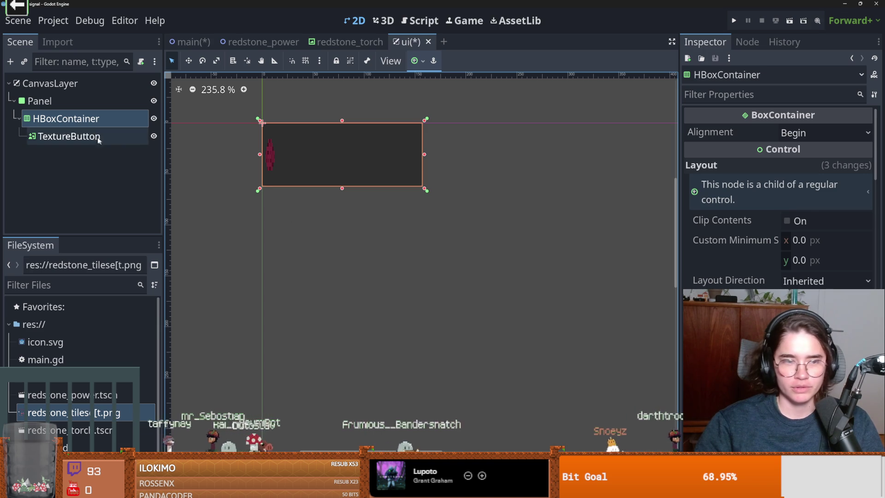
{"action": "left_click", "coordinate": [75, 103]}
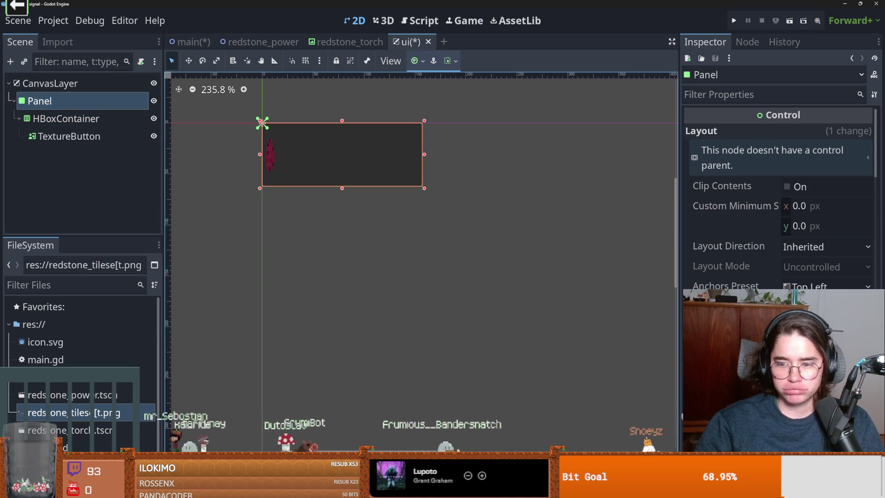
{"action": "left_click", "coordinate": [778, 207]}
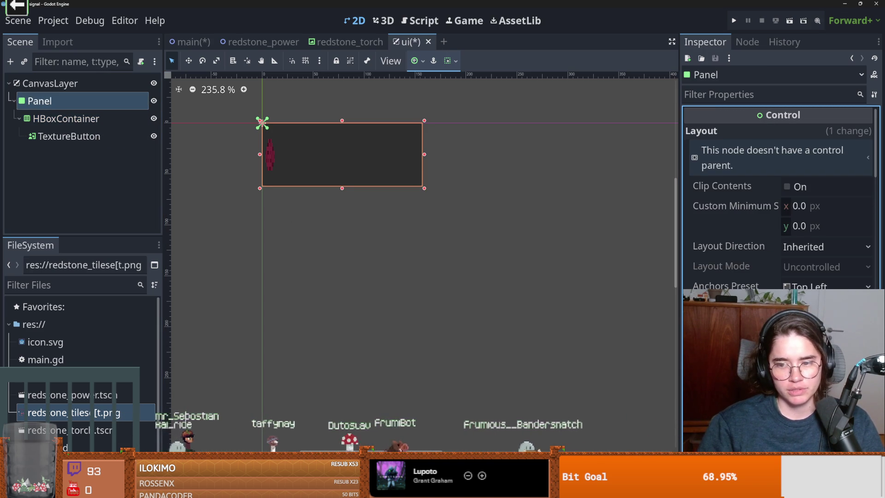
{"action": "left_click", "coordinate": [122, 133]}
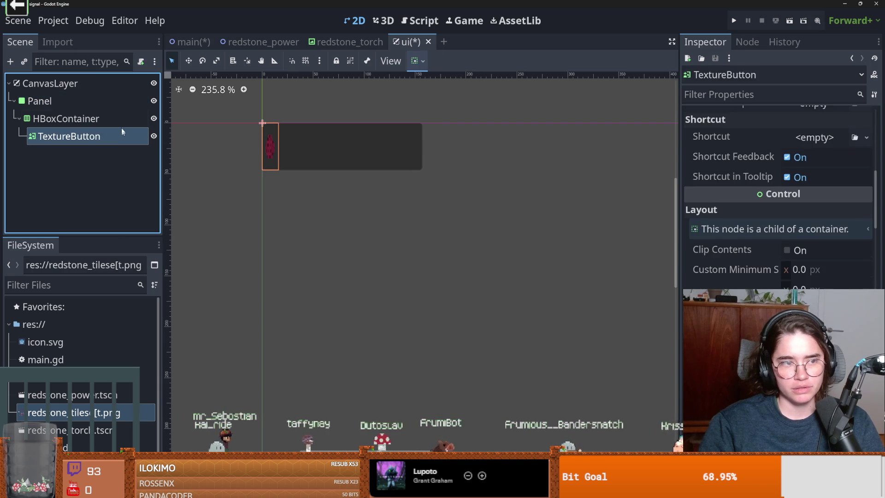
{"action": "left_click", "coordinate": [122, 118]}
{"action": "left_click", "coordinate": [779, 207]}
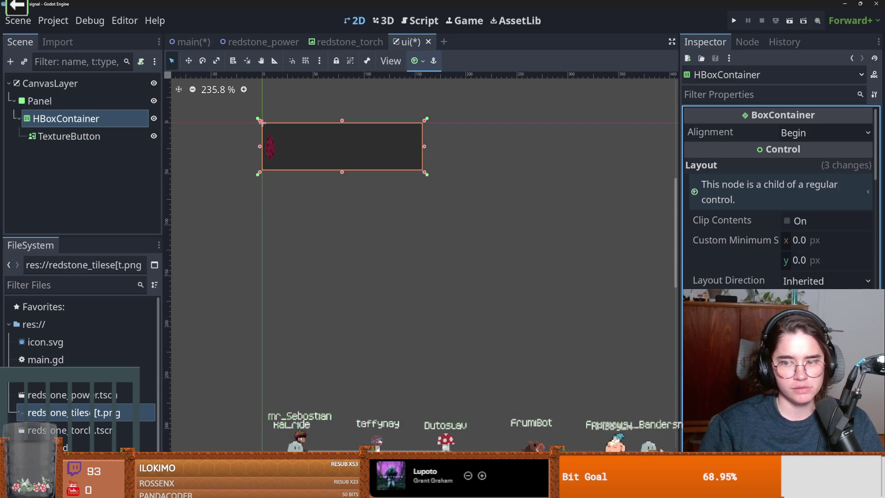
{"action": "left_click_drag", "start_coordinate": [342, 172], "coordinate": [342, 190]}
{"action": "key", "text": "ctrl+z"}
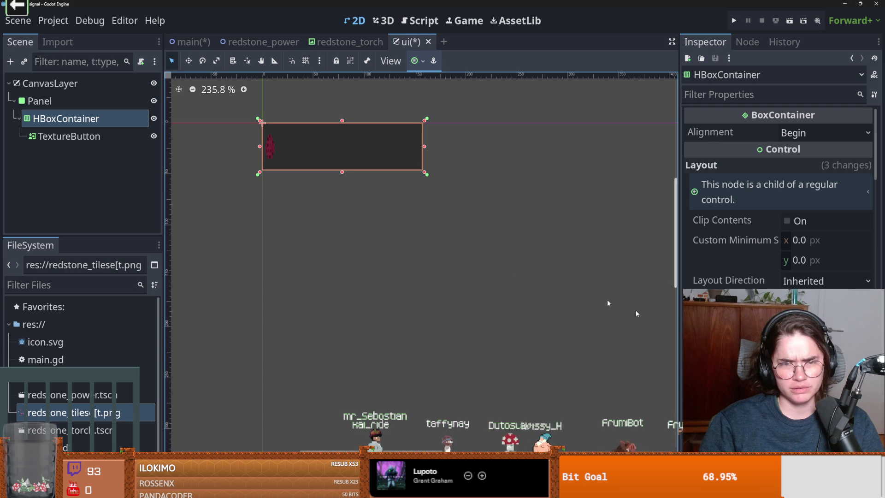
Step: Select the TextureButton, HBoxContainer and finally the Panel to fit it around the button
{"action": "left_click", "coordinate": [104, 138]}
{"action": "left_click", "coordinate": [100, 120]}
{"action": "left_click", "coordinate": [100, 141]}
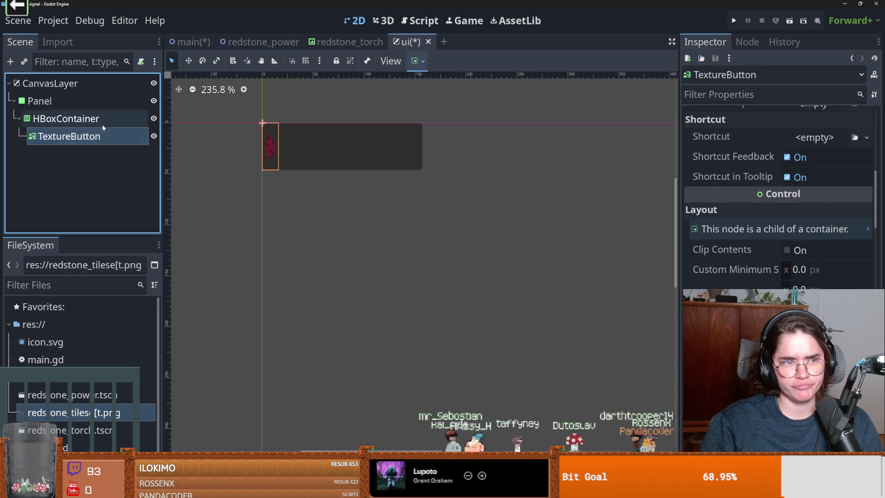
{"action": "left_click", "coordinate": [345, 152]}
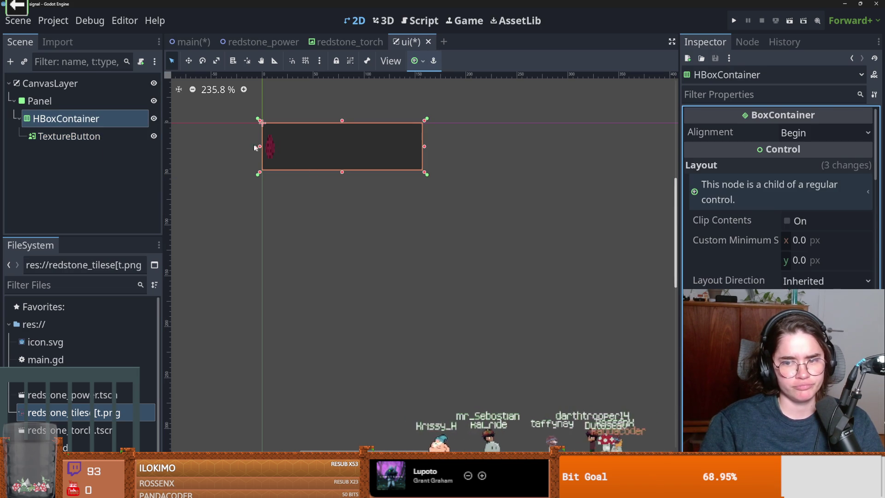
{"action": "left_click", "coordinate": [261, 123]}
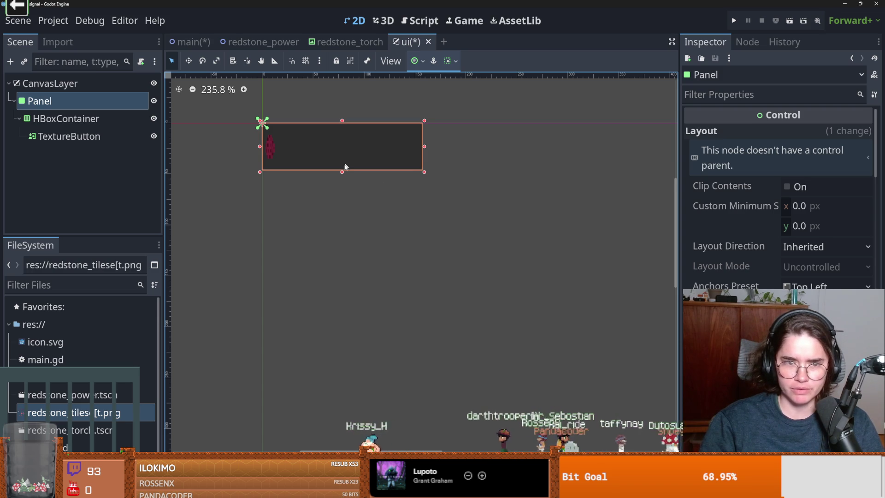
Step: Resize the Panel from its bottom edge so it fits the redstone button's height
{"action": "mouse_move", "coordinate": [343, 172]}
{"action": "left_mouse_down"}
{"action": "mouse_move", "coordinate": [339, 195]}
{"action": "mouse_move", "coordinate": [340, 160]}
{"action": "left_mouse_up"}
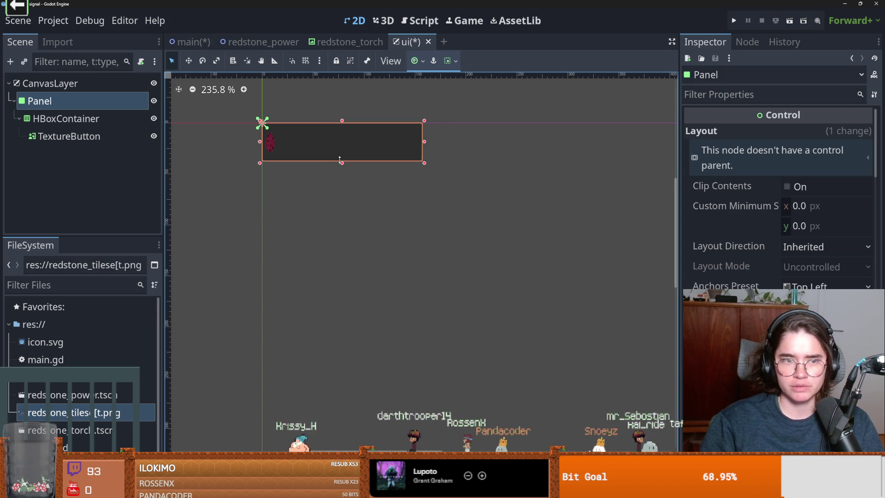
{"action": "scroll", "coordinate": [375, 240], "scroll_direction": "down", "scroll_amount": 7}
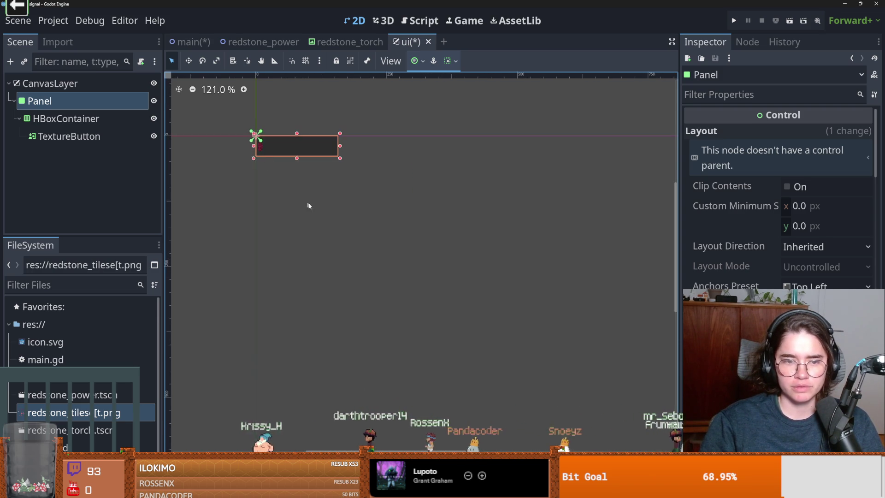
{"action": "scroll", "coordinate": [328, 209], "scroll_direction": "up", "scroll_amount": 1}
{"action": "left_click_drag", "start_coordinate": [305, 183], "coordinate": [308, 194]}
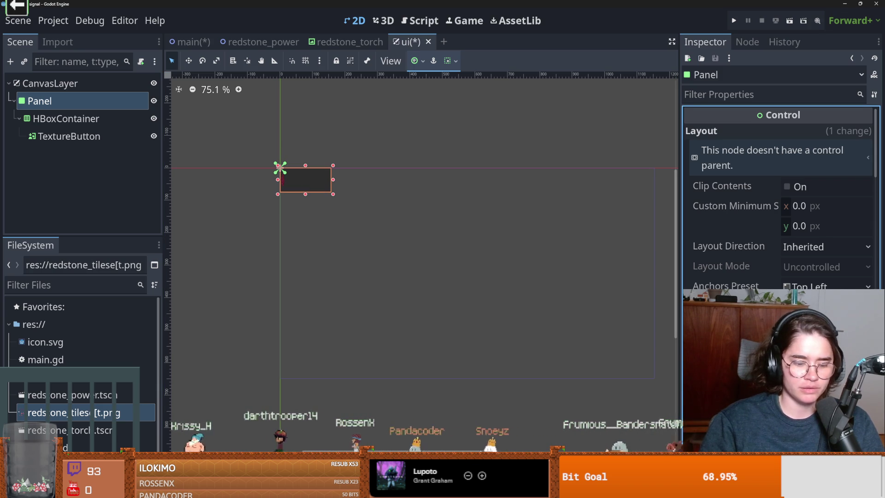
Step: Select the TextureButton and review its Stretch Mode and texture settings in the Inspector
{"action": "left_click", "coordinate": [86, 119]}
{"action": "left_click", "coordinate": [69, 136]}
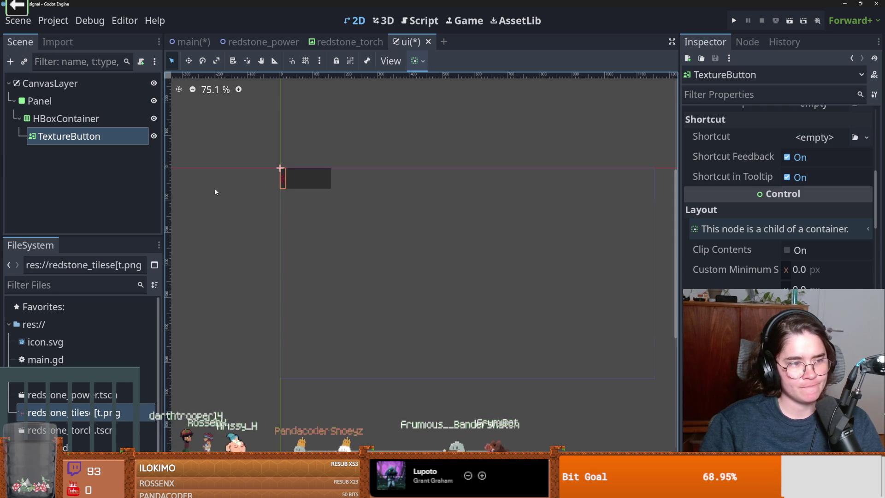
{"action": "scroll", "coordinate": [219, 194], "scroll_direction": "up", "scroll_amount": 4}
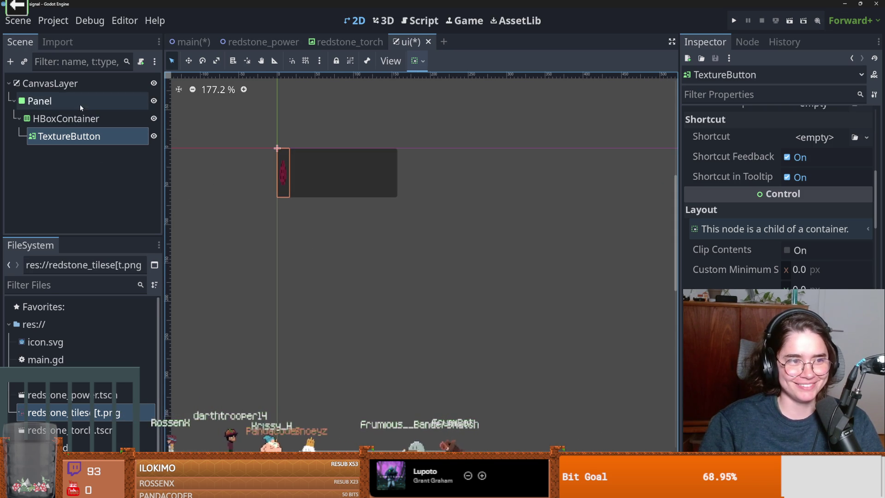
{"action": "scroll", "coordinate": [749, 283], "scroll_direction": "up", "scroll_amount": 5}
{"action": "scroll", "coordinate": [749, 283], "scroll_direction": "up", "scroll_amount": 3}
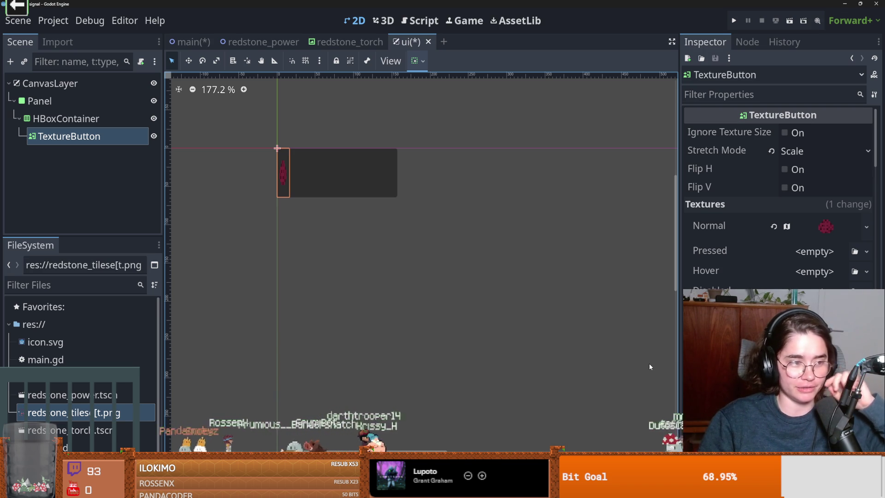
{"action": "scroll", "coordinate": [768, 243], "scroll_direction": "down", "scroll_amount": 4}
{"action": "scroll", "coordinate": [779, 194], "scroll_direction": "down", "scroll_amount": 4}
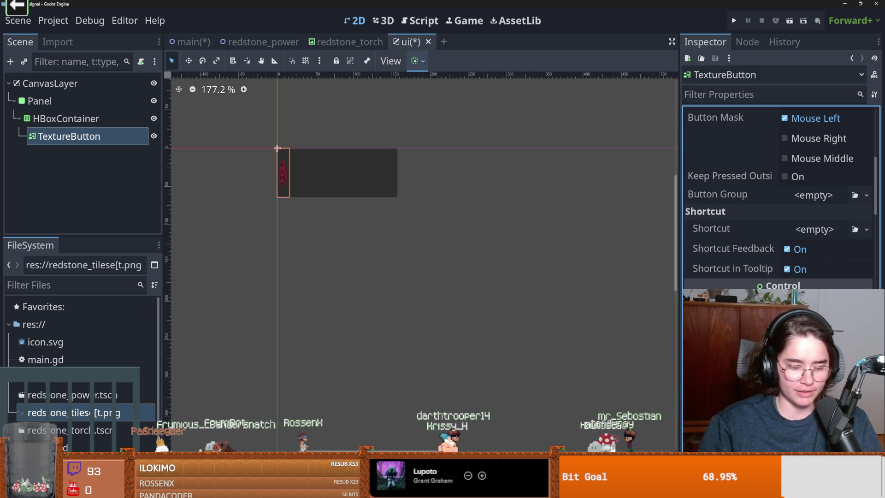
{"action": "scroll", "coordinate": [186, 161], "scroll_direction": "up", "scroll_amount": 3}
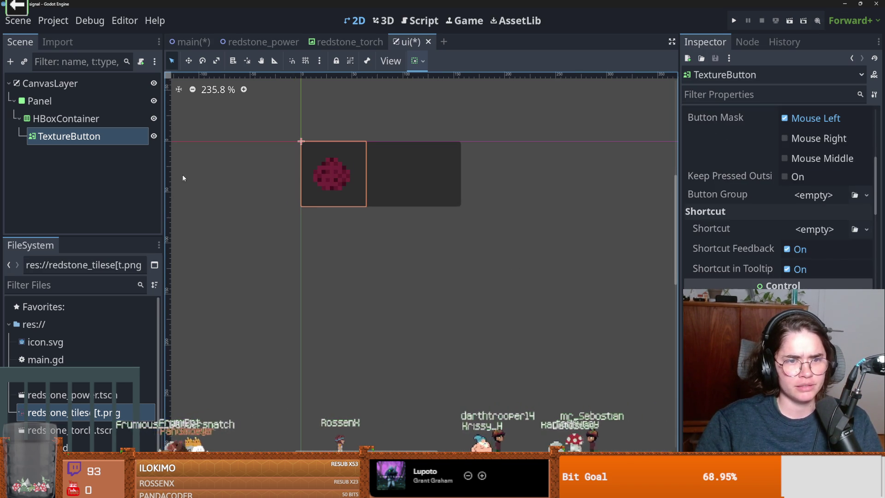
Step: Duplicate the redstone button, widen the Panel to fit all three buttons, and save
{"action": "key", "text": "ctrl+d"}
{"action": "key", "text": "ctrl+d"}
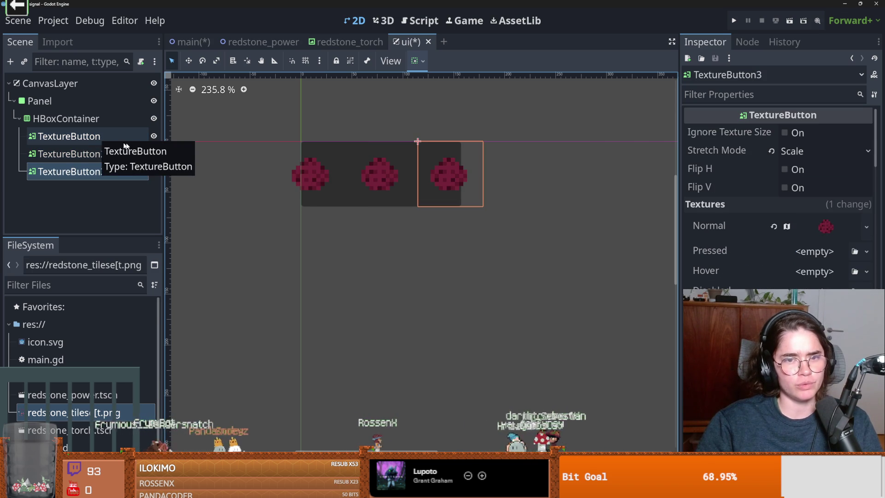
{"action": "left_click", "coordinate": [295, 153]}
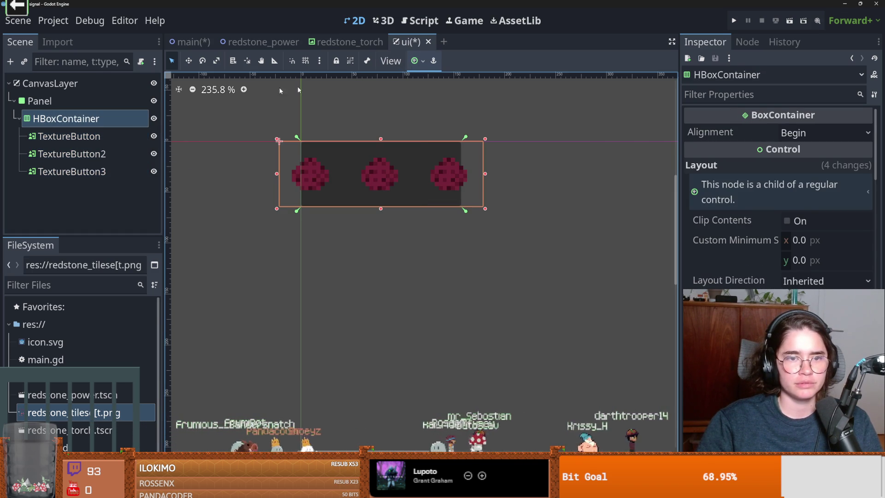
{"action": "left_click", "coordinate": [40, 101]}
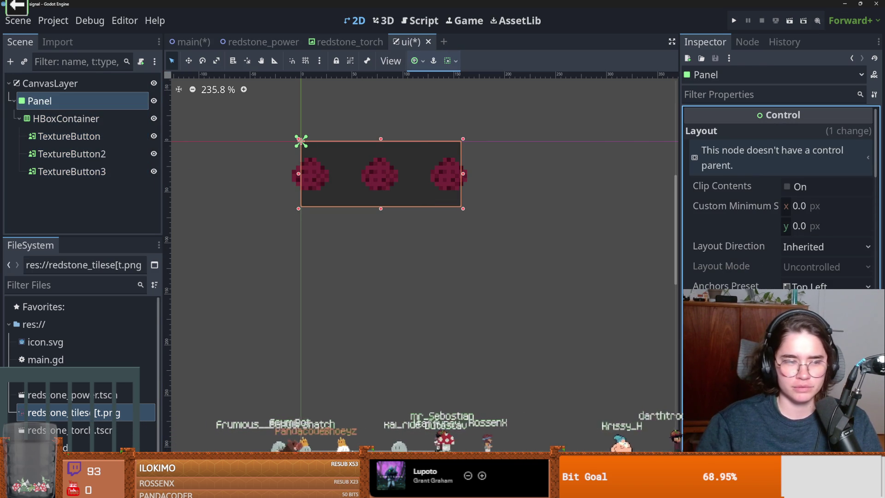
{"action": "left_click_drag", "start_coordinate": [463, 173], "coordinate": [507, 173]}
{"action": "scroll", "coordinate": [397, 172], "scroll_direction": "down", "scroll_amount": 2}
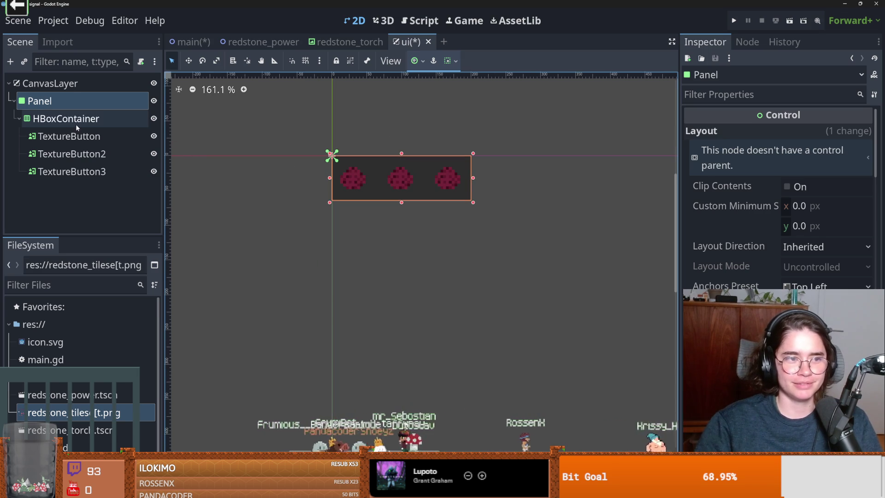
{"action": "left_click", "coordinate": [66, 118]}
{"action": "key", "text": "ctrl+s"}
{"action": "scroll", "coordinate": [440, 190], "scroll_direction": "up", "scroll_amount": 2}
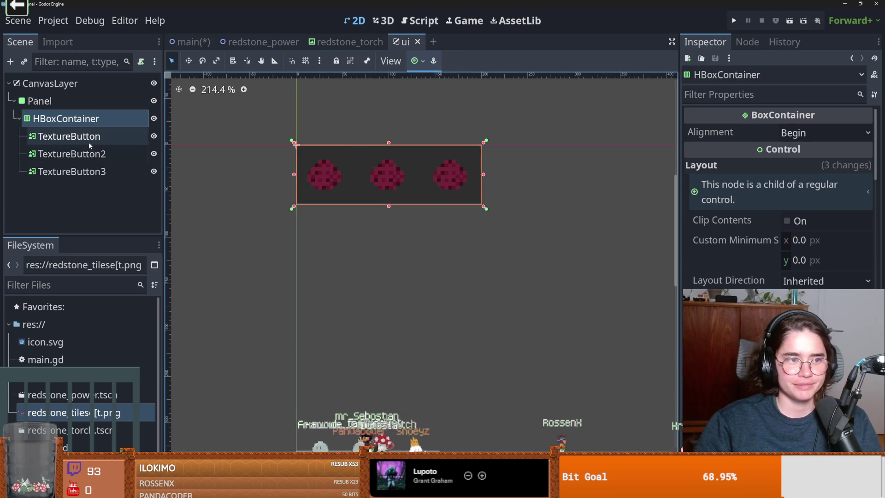
Step: Rename the buttons RedstoneButton, TorchButton and LeverButton, then save the ui scene
{"action": "left_click", "coordinate": [72, 154]}
{"action": "left_click", "coordinate": [80, 137]}
{"action": "double_click", "coordinate": [80, 136]}
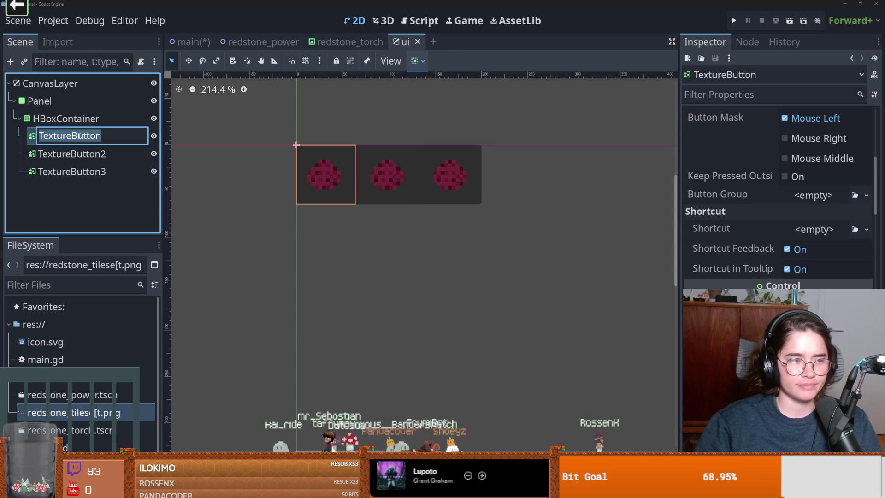
{"action": "type", "text": "re"}
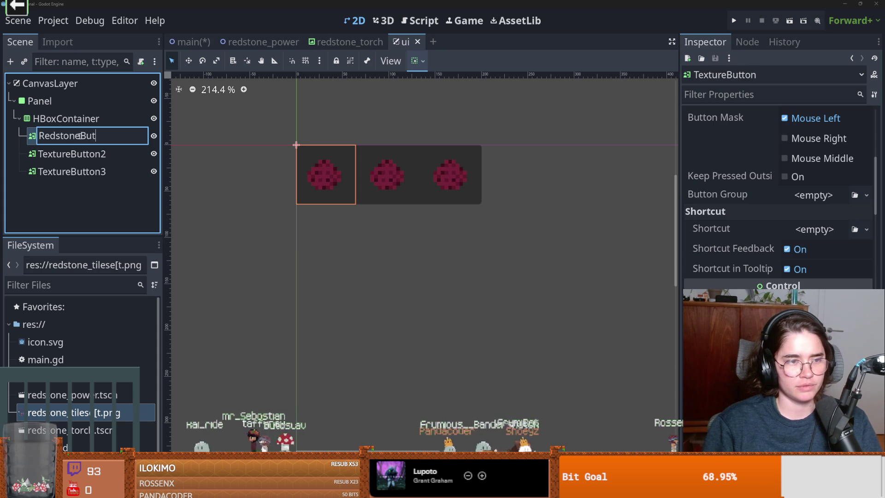
{"action": "key", "text": "Return"}
{"action": "double_click", "coordinate": [74, 148]}
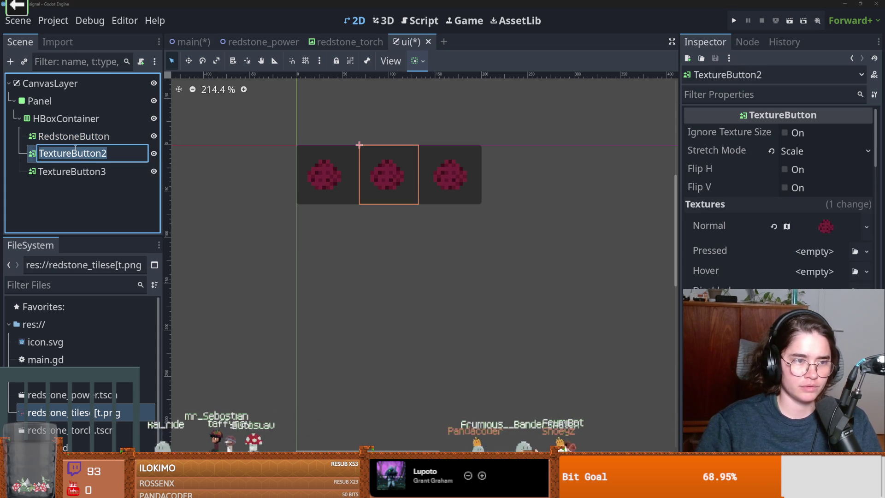
{"action": "type", "text": "Torch"}
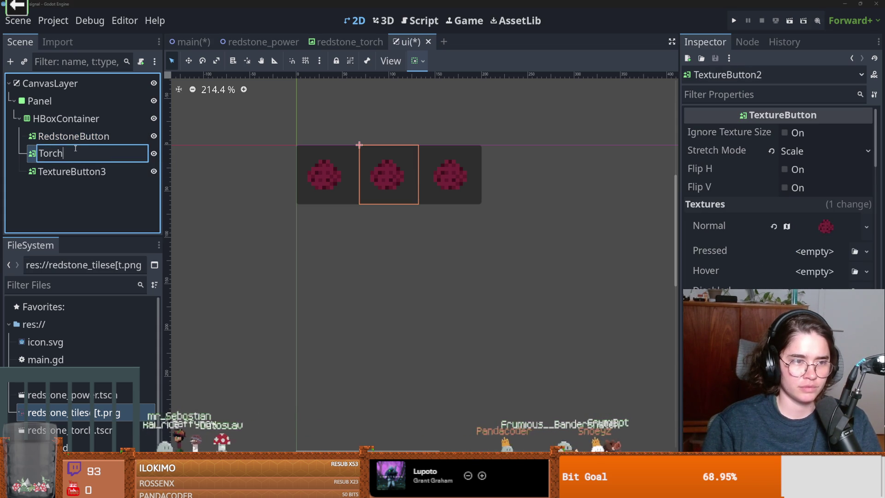
{"action": "key", "text": "Return"}
{"action": "double_click", "coordinate": [60, 165]}
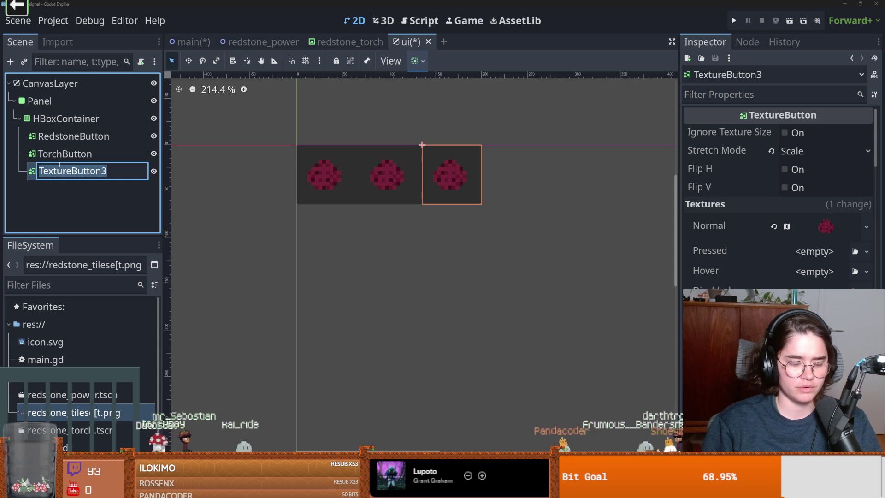
{"action": "type", "text": "Leve"}
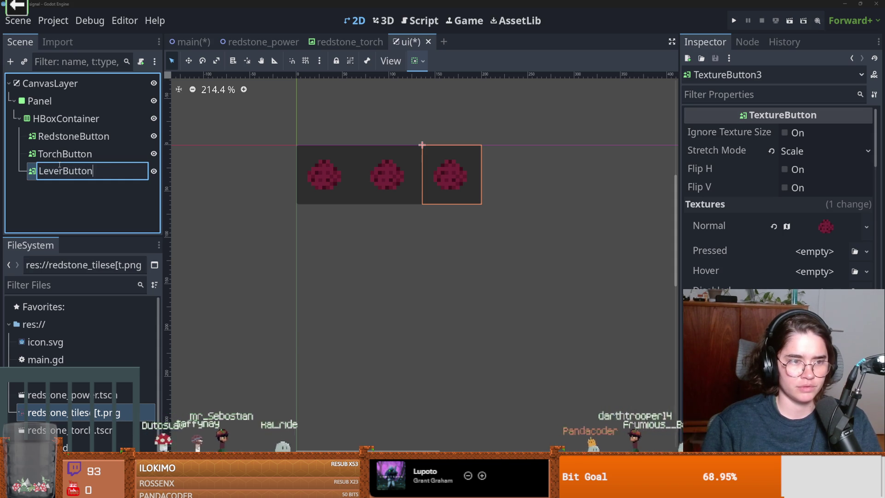
{"action": "key", "text": "Return"}
{"action": "key", "text": "ctrl+s"}
Step: Select the TorchButton node to edit its texture
{"action": "left_click", "coordinate": [92, 160]}
{"action": "left_click", "coordinate": [114, 154]}
{"action": "key", "text": "Escape"}
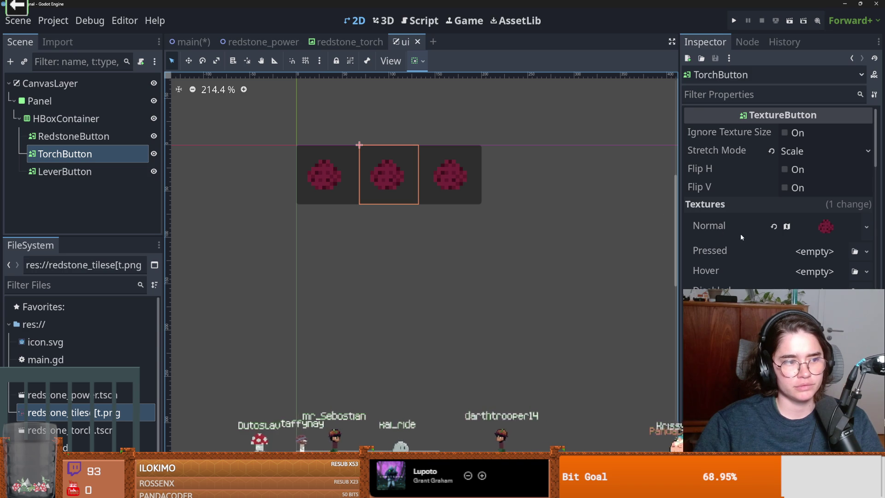
Step: Move the TorchButton's Normal atlas texture region onto the torch tile
{"action": "left_click", "coordinate": [865, 229]}
{"action": "left_click", "coordinate": [833, 223]}
{"action": "left_click", "coordinate": [833, 223]}
{"action": "left_click", "coordinate": [867, 227]}
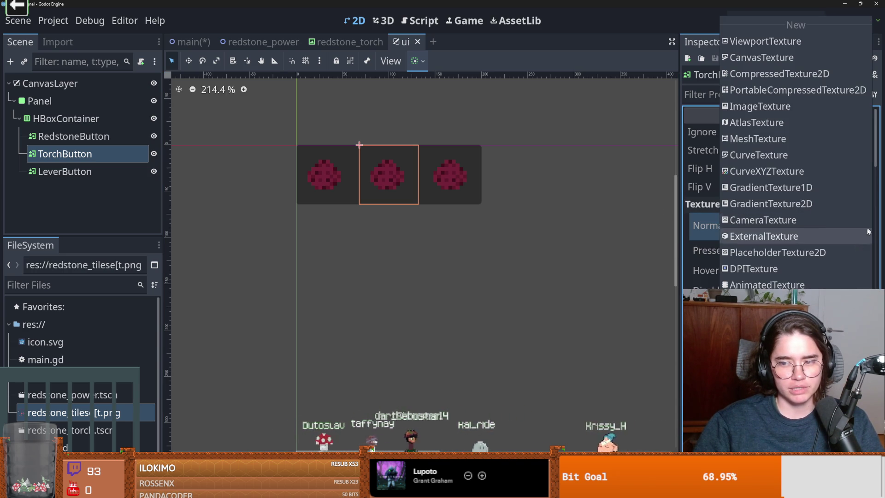
{"action": "left_click", "coordinate": [715, 237]}
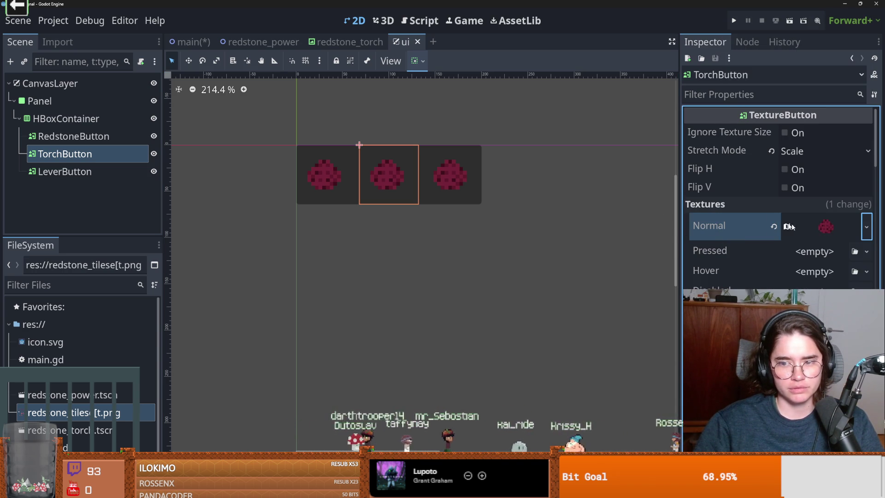
{"action": "left_click", "coordinate": [867, 226]}
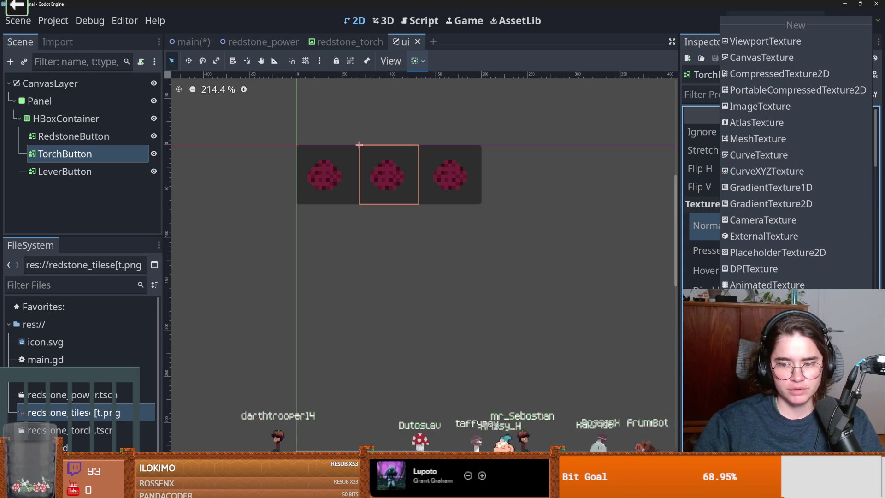
{"action": "left_click", "coordinate": [715, 236]}
{"action": "left_click", "coordinate": [833, 223]}
{"action": "left_click", "coordinate": [867, 227]}
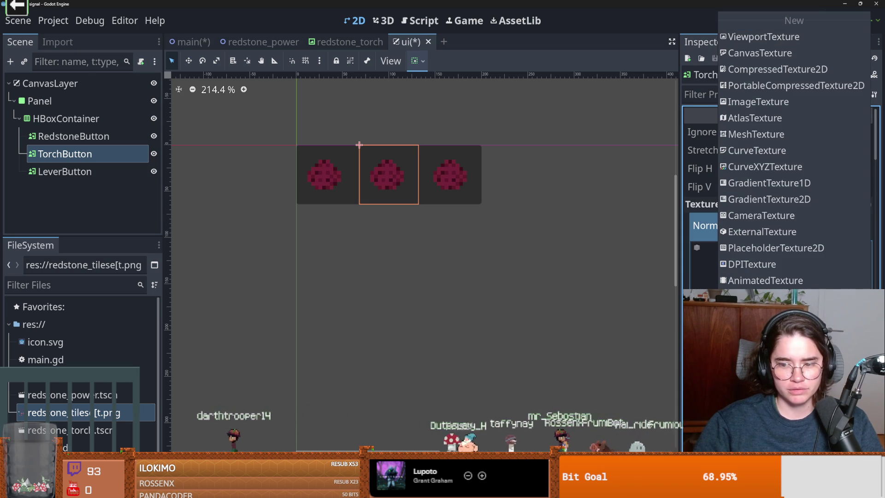
{"action": "left_click", "coordinate": [601, 342]}
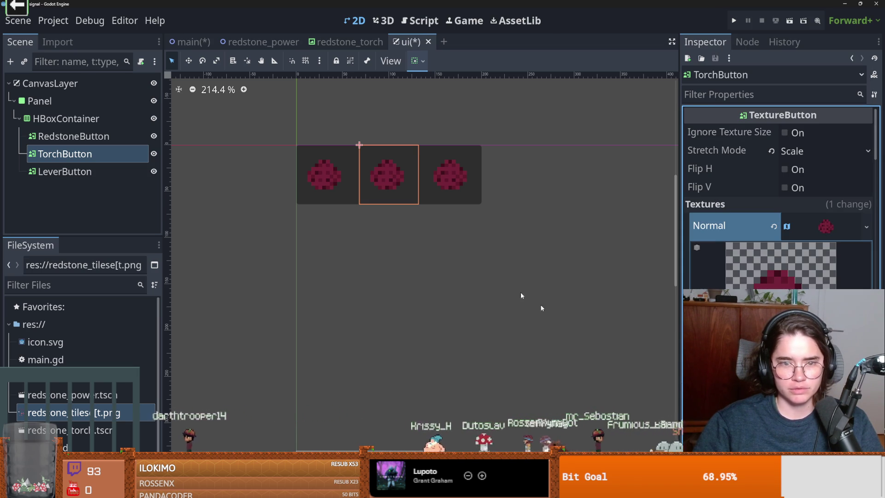
{"action": "left_click", "coordinate": [779, 322]}
{"action": "left_click_drag", "start_coordinate": [333, 191], "coordinate": [359, 221]}
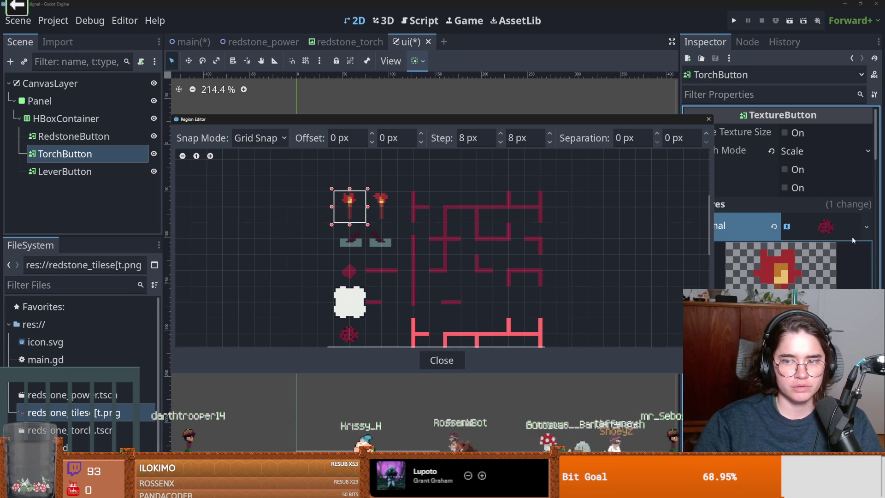
{"action": "key", "text": "Escape"}
{"action": "left_click", "coordinate": [836, 226]}
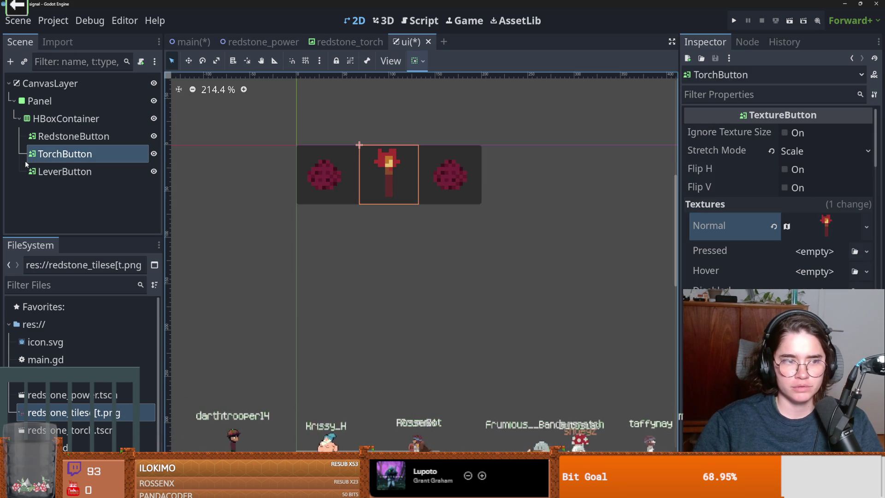
Step: Move the LeverButton's Normal texture region onto the lever tile and save the ui scene
{"action": "left_click", "coordinate": [32, 169]}
{"action": "left_click", "coordinate": [866, 227]}
{"action": "left_click", "coordinate": [831, 227]}
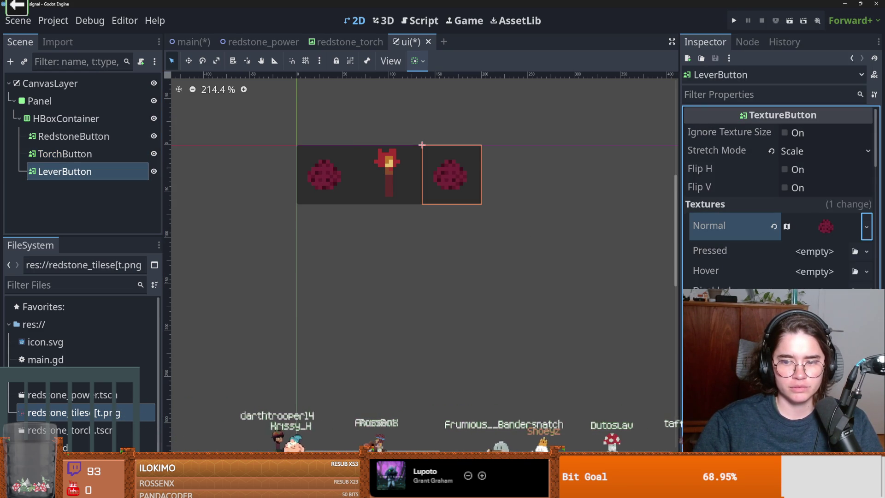
{"action": "left_click", "coordinate": [831, 226]}
{"action": "left_click", "coordinate": [779, 332]}
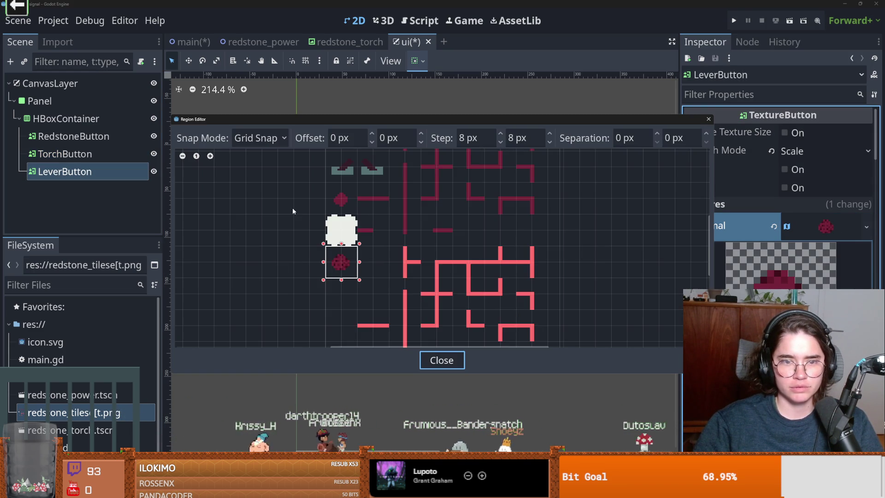
{"action": "scroll", "coordinate": [357, 217], "scroll_direction": "up", "scroll_amount": 3}
{"action": "left_click_drag", "start_coordinate": [364, 233], "coordinate": [333, 203]}
{"action": "left_click", "coordinate": [708, 119]}
{"action": "scroll", "coordinate": [477, 233], "scroll_direction": "down", "scroll_amount": 2}
{"action": "key", "text": "ctrl+s"}
{"action": "left_click", "coordinate": [192, 42]}
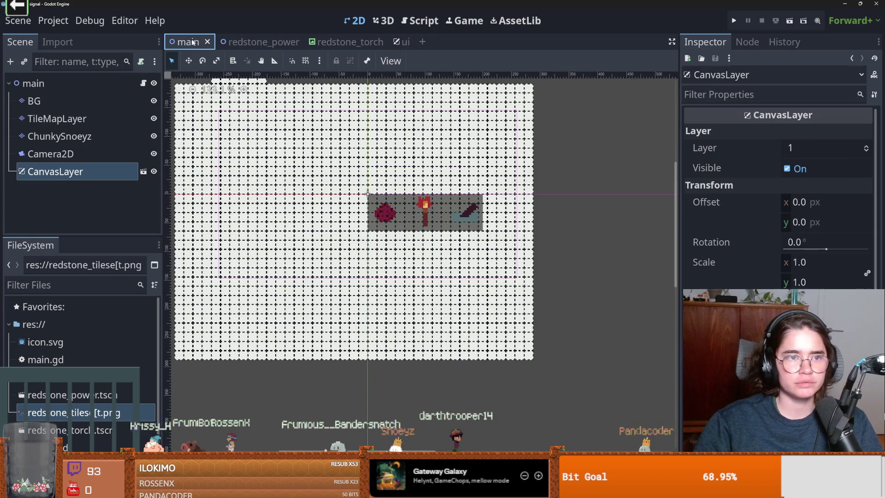
Step: Set main.tscn as the Main Scene under Project Settings > Application > Run
{"action": "left_click", "coordinate": [53, 20]}
{"action": "left_click", "coordinate": [115, 38]}
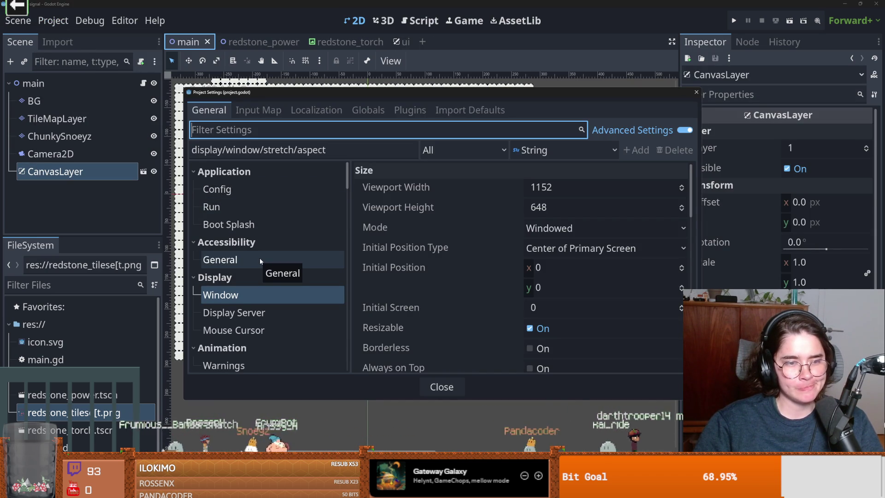
{"action": "left_click", "coordinate": [257, 205]}
{"action": "scroll", "coordinate": [492, 284], "scroll_direction": "down", "scroll_amount": 1}
{"action": "scroll", "coordinate": [488, 267], "scroll_direction": "up", "scroll_amount": 1}
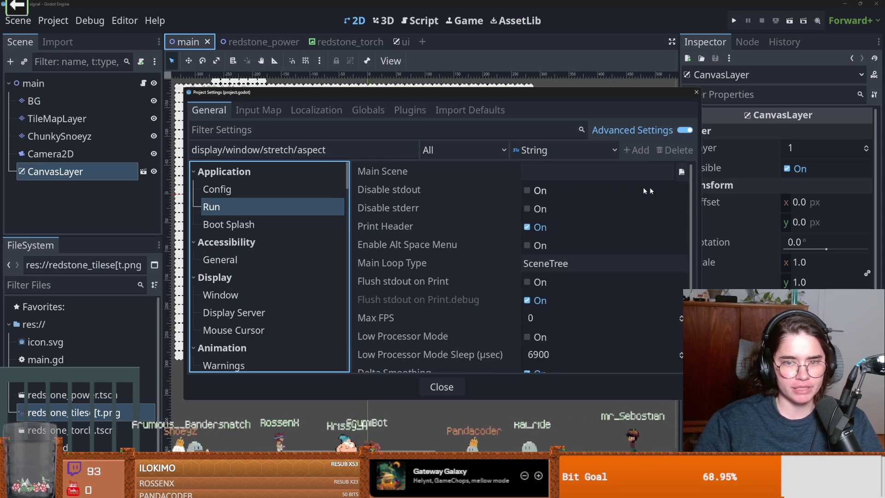
{"action": "left_click", "coordinate": [681, 171]}
{"action": "double_click", "coordinate": [324, 162]}
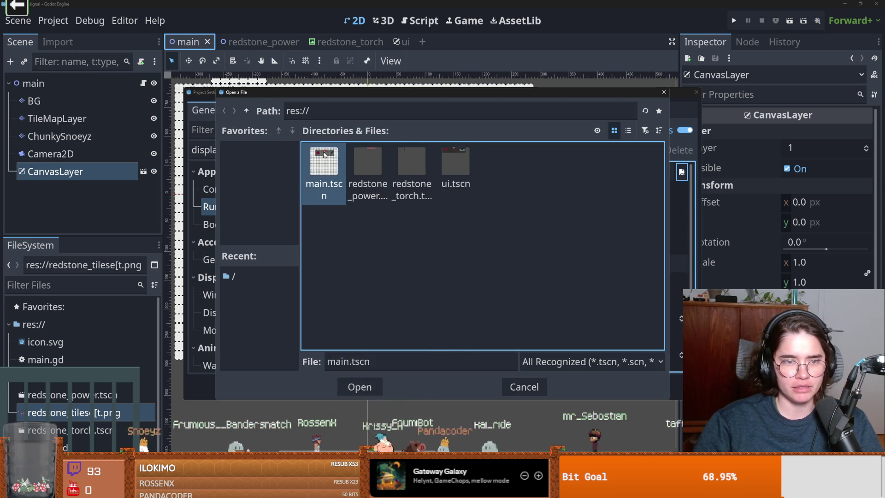
{"action": "left_click", "coordinate": [696, 93]}
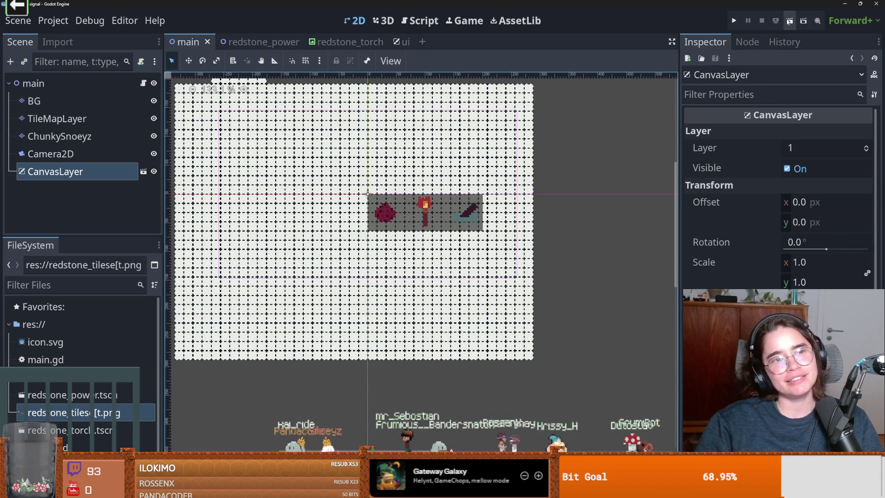
Step: Run the game to check the three-icon toolbar, then stop it
{"action": "left_click", "coordinate": [729, 20]}
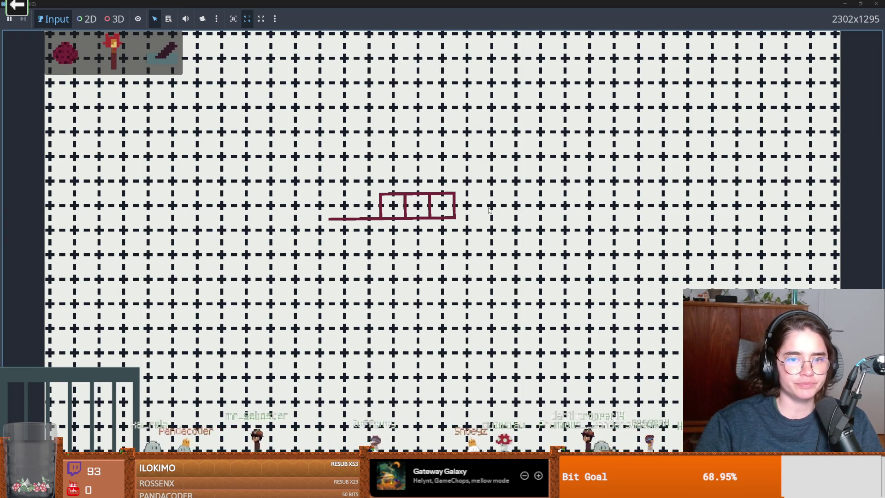
{"action": "key", "text": "F8"}
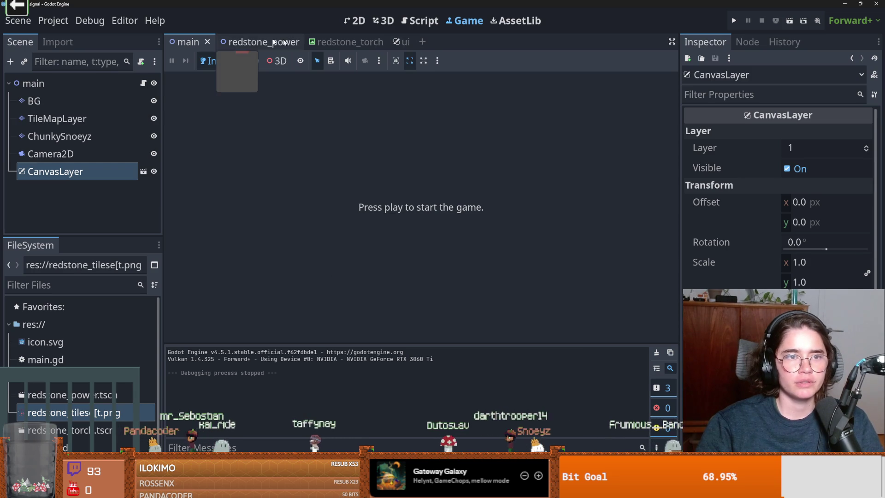
{"action": "left_click", "coordinate": [249, 42]}
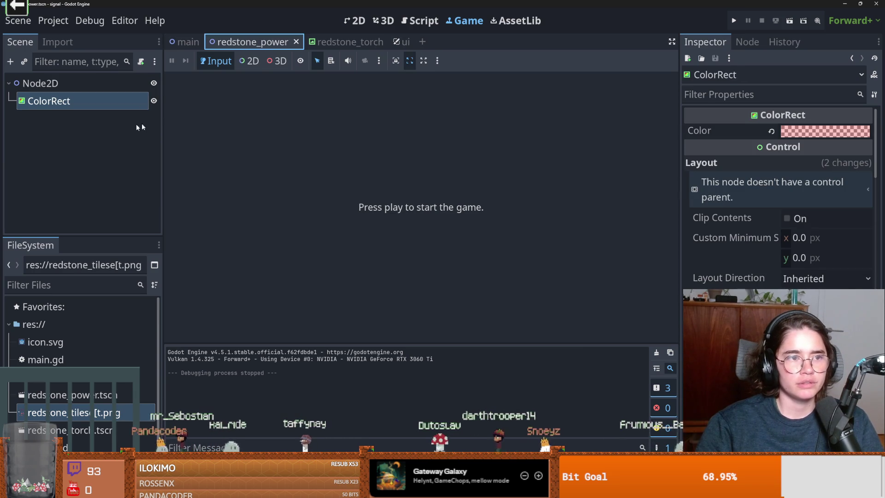
Step: Put a unique copy of the redstone texture into RedstoneButton's Hover slot
{"action": "key", "text": "ctrl+Tab"}
{"action": "key", "text": "ctrl+Tab"}
{"action": "left_click", "coordinate": [73, 136]}
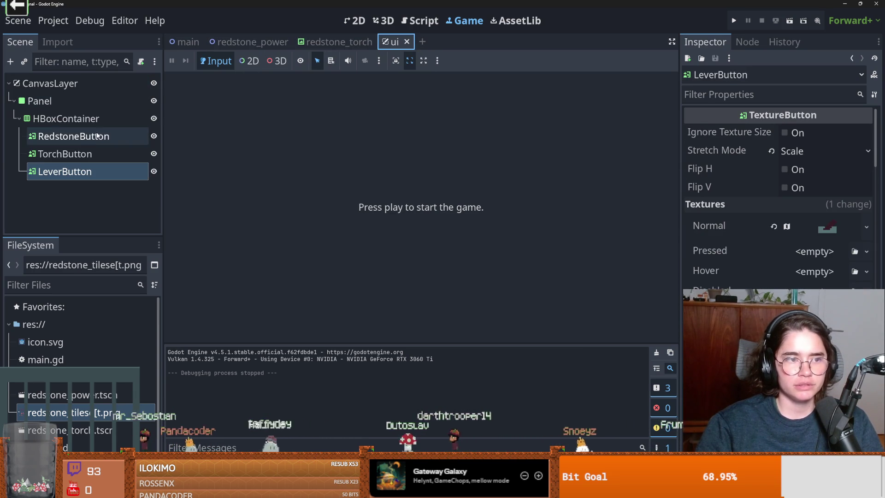
{"action": "scroll", "coordinate": [760, 244], "scroll_direction": "up", "scroll_amount": 5}
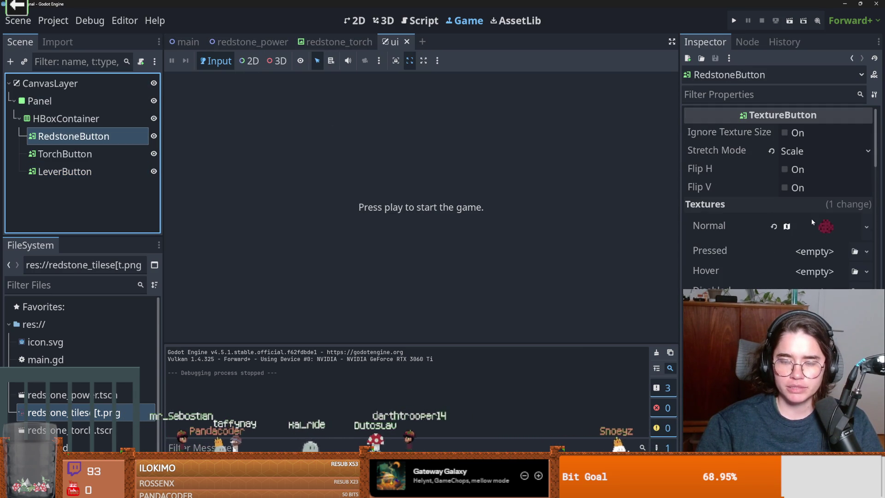
{"action": "left_click", "coordinate": [866, 227]}
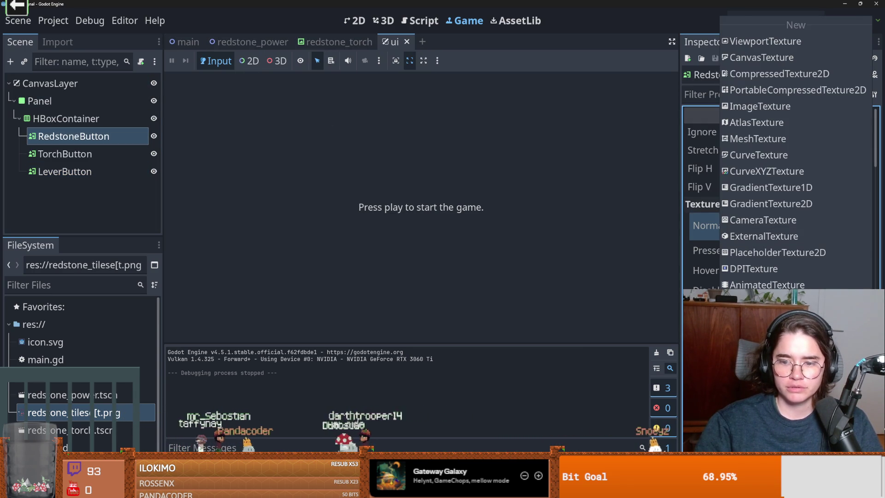
{"action": "key", "text": "Escape"}
{"action": "left_click", "coordinate": [865, 272]}
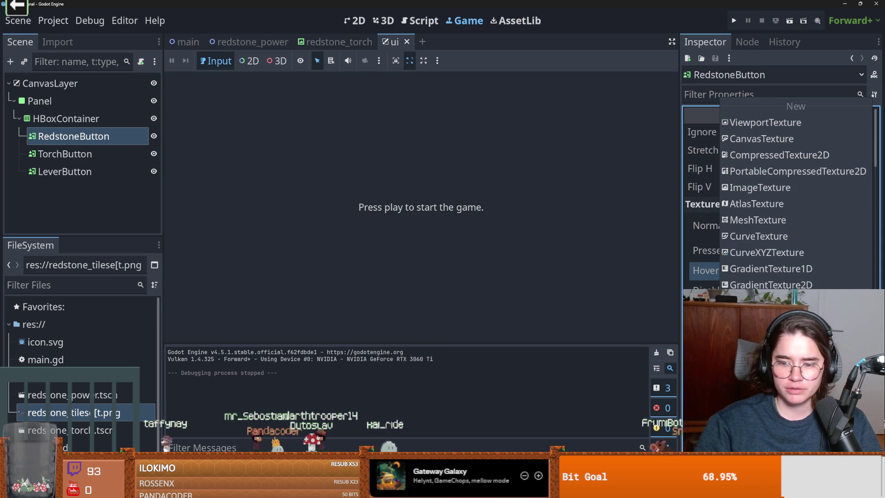
{"action": "left_click", "coordinate": [774, 392]}
{"action": "left_click", "coordinate": [399, 322]}
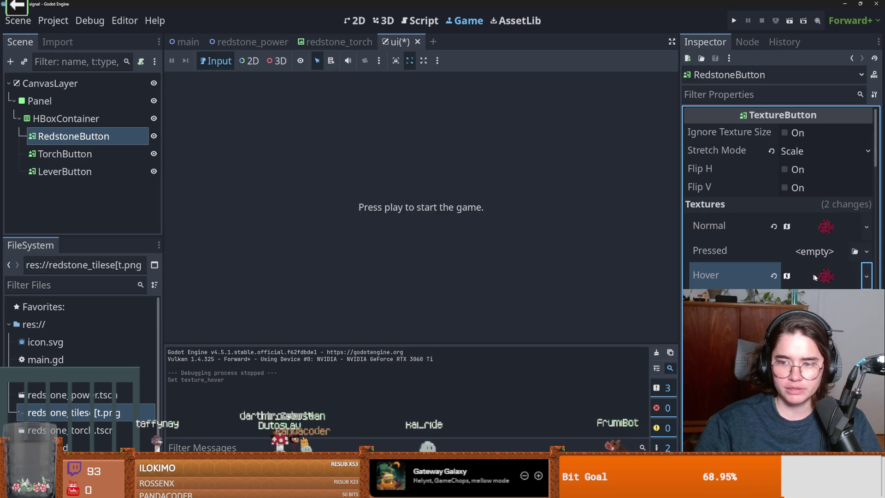
{"action": "scroll", "coordinate": [779, 207], "scroll_direction": "down", "scroll_amount": 5}
{"action": "scroll", "coordinate": [778, 207], "scroll_direction": "up", "scroll_amount": 5}
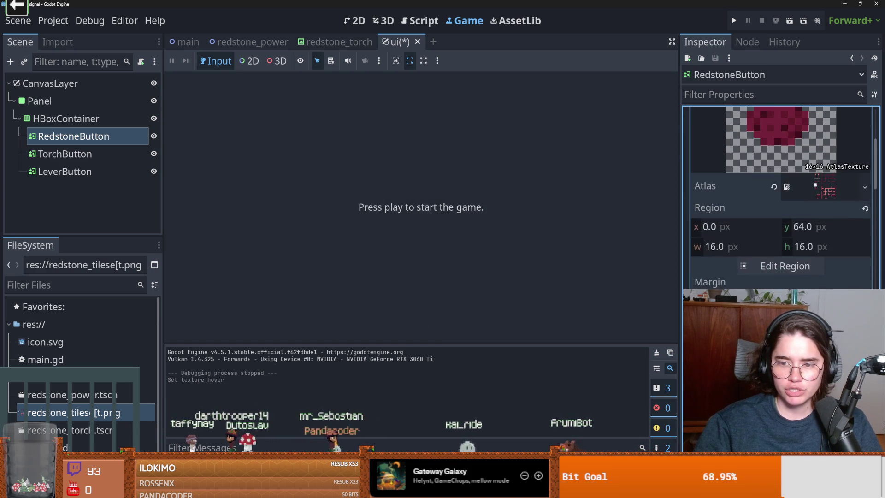
{"action": "left_click", "coordinate": [831, 189]}
{"action": "left_click", "coordinate": [832, 186]}
{"action": "scroll", "coordinate": [831, 186], "scroll_direction": "down", "scroll_amount": 3}
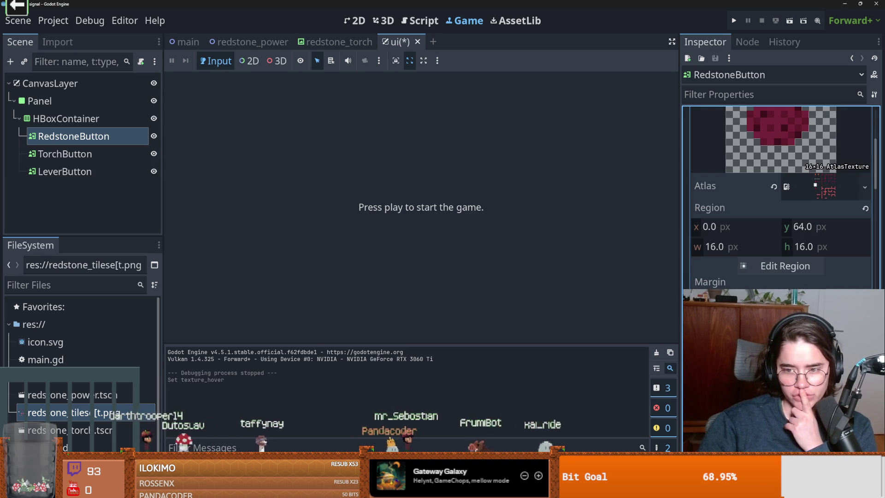
{"action": "scroll", "coordinate": [779, 199], "scroll_direction": "up", "scroll_amount": 5}
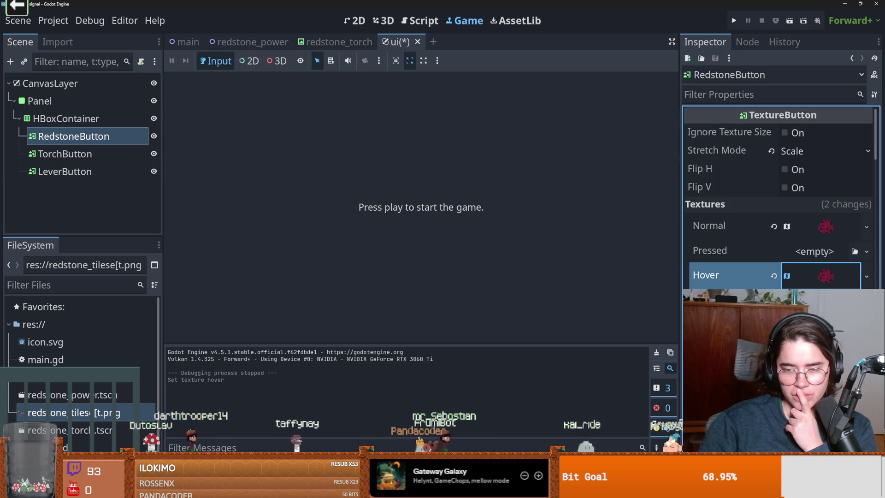
{"action": "scroll", "coordinate": [779, 198], "scroll_direction": "down", "scroll_amount": 3}
Step: Crop the Hover region around the redstone dot using a 6×6 px step and 2 px X offset
{"action": "left_click", "coordinate": [783, 318]}
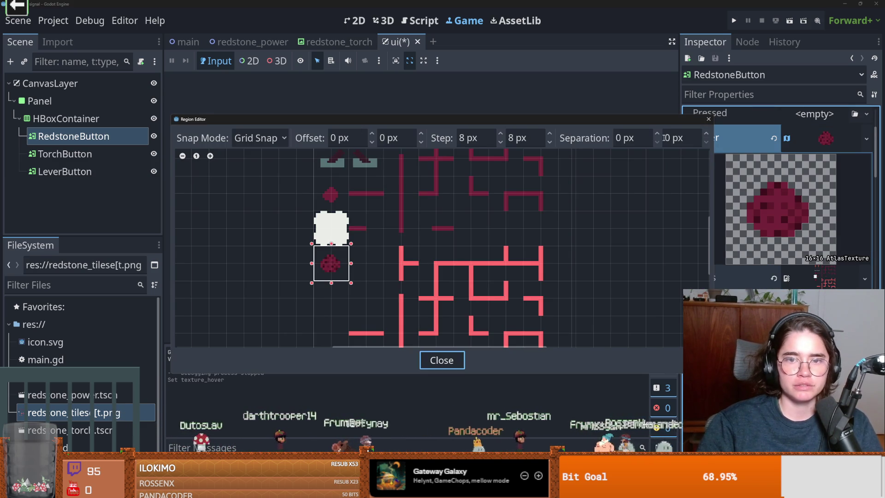
{"action": "left_click", "coordinate": [500, 143]}
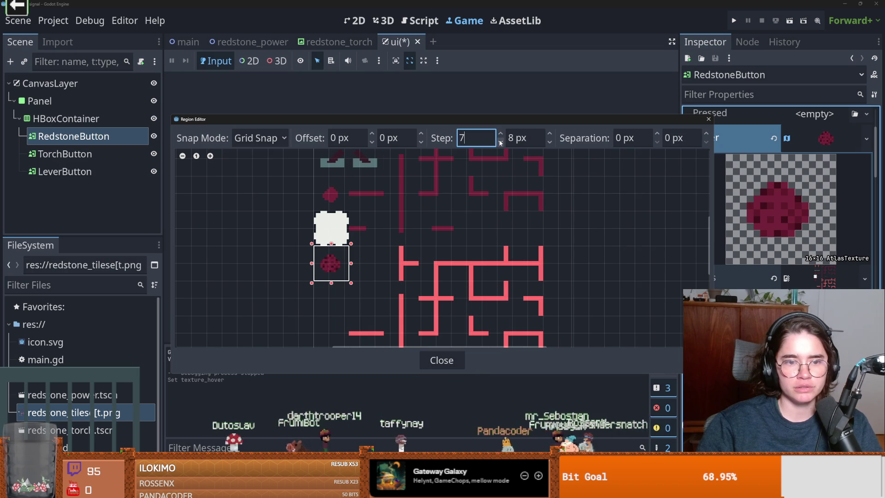
{"action": "left_click", "coordinate": [500, 143]}
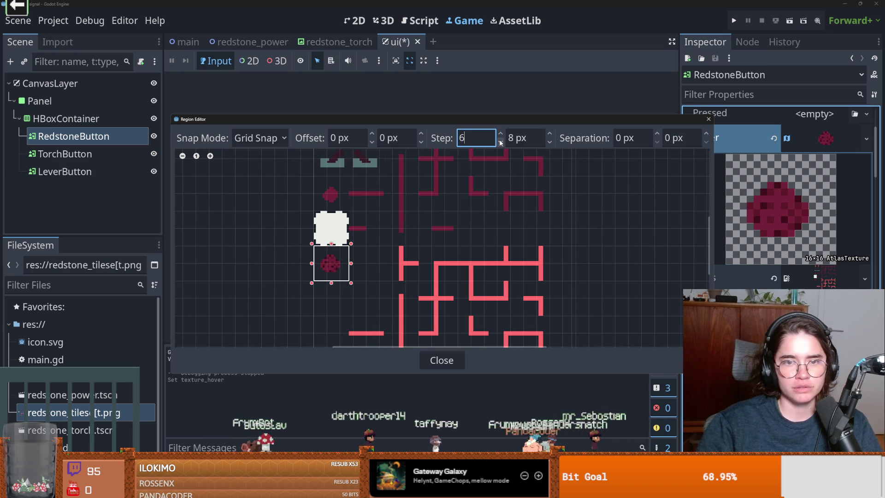
{"action": "left_click", "coordinate": [548, 143]}
{"action": "left_click", "coordinate": [549, 143]}
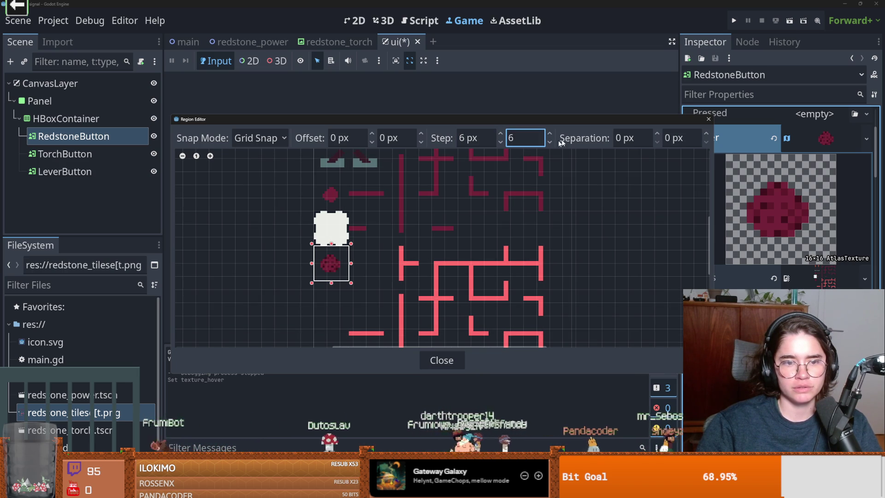
{"action": "left_click", "coordinate": [379, 137]}
{"action": "left_click", "coordinate": [372, 134]}
{"action": "left_click", "coordinate": [372, 134]}
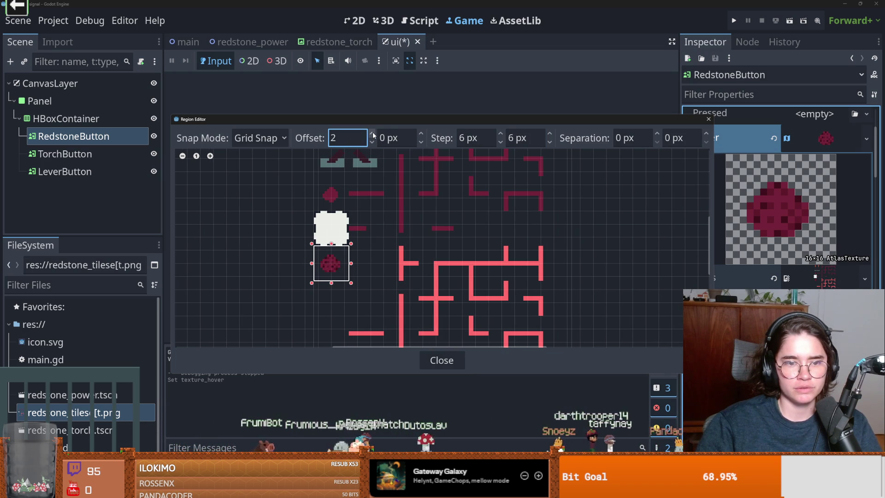
{"action": "left_click_drag", "start_coordinate": [346, 278], "coordinate": [318, 259]}
{"action": "left_click", "coordinate": [708, 119]}
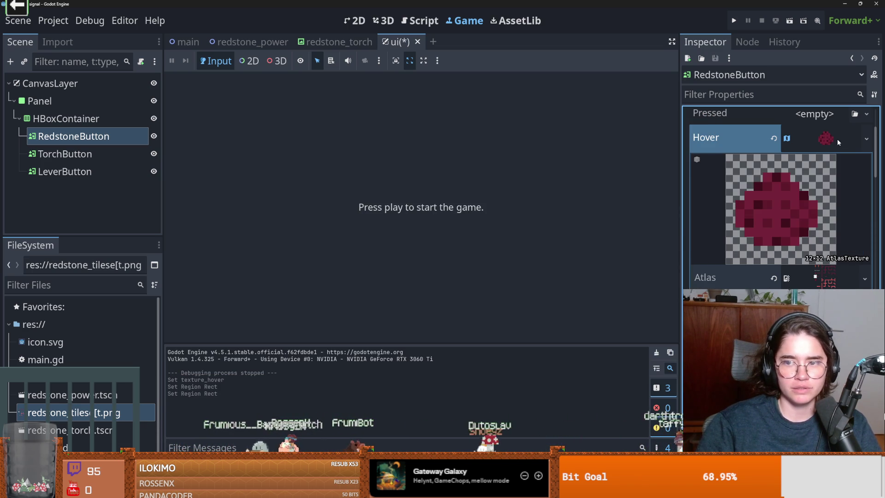
{"action": "left_click", "coordinate": [835, 139]}
{"action": "scroll", "coordinate": [839, 234], "scroll_direction": "up", "scroll_amount": 3}
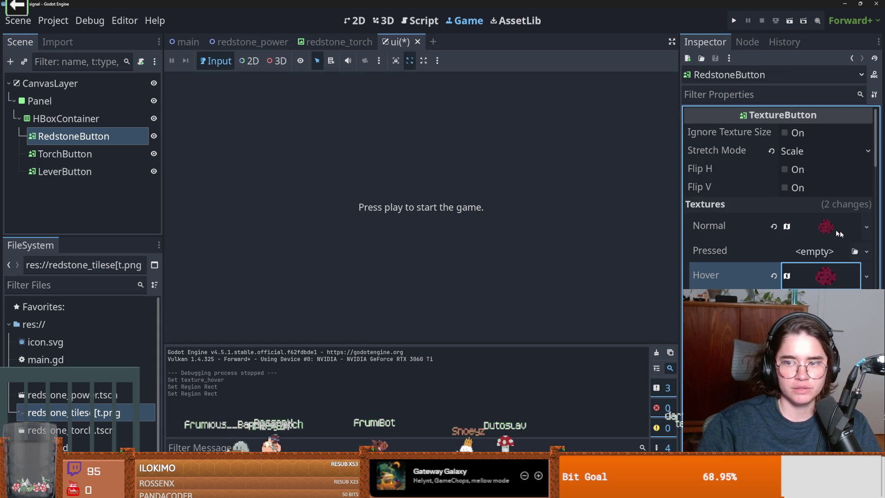
Step: Paste the torch atlas texture into TorchButton's Hover slot as a unique resource
{"action": "left_click", "coordinate": [95, 153]}
{"action": "left_click", "coordinate": [866, 227]}
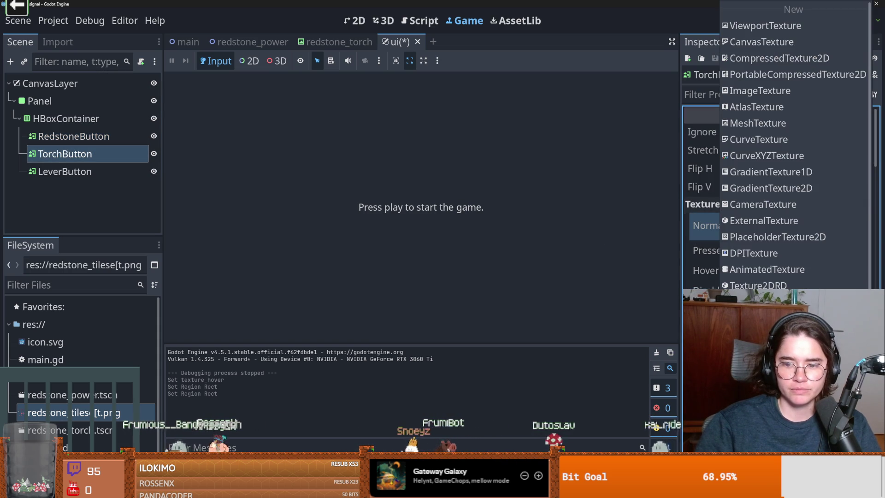
{"action": "key", "text": "Escape"}
{"action": "left_click", "coordinate": [867, 271]}
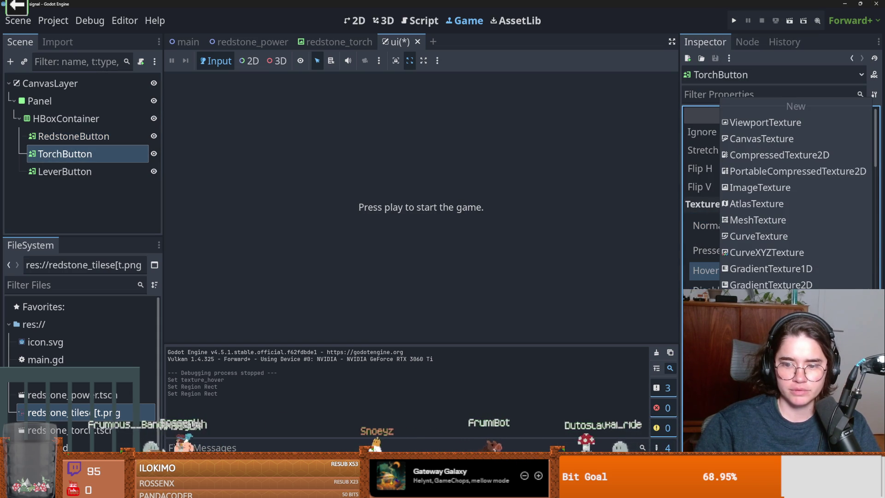
{"action": "left_click", "coordinate": [784, 323]}
{"action": "left_click", "coordinate": [399, 320]}
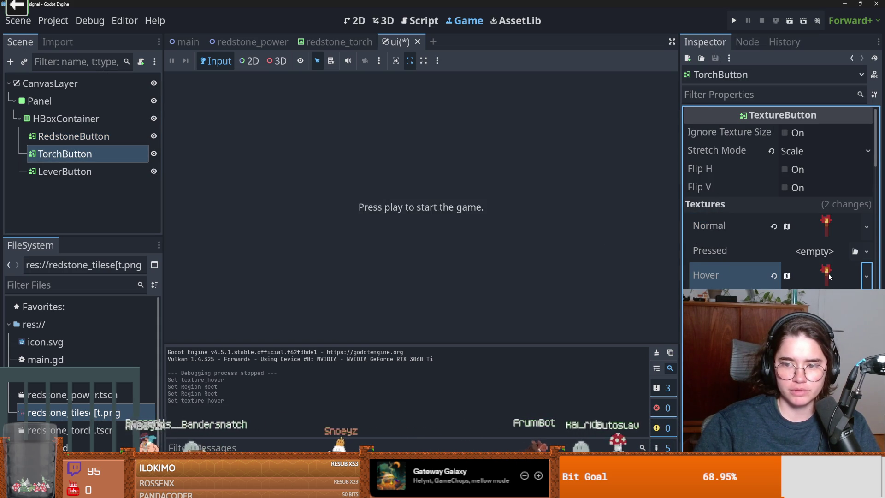
{"action": "left_click", "coordinate": [825, 275]}
Step: Crop the TorchButton's Hover region to a tight 12×12 box around the torch
{"action": "left_click", "coordinate": [784, 276]}
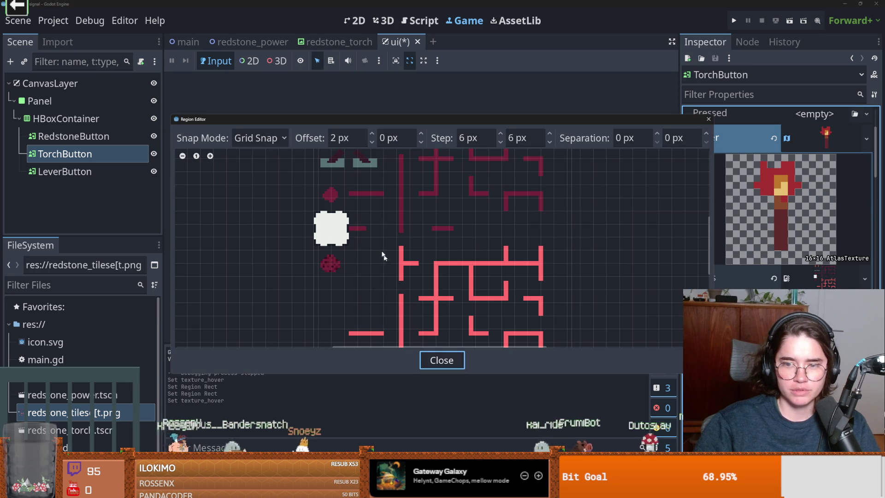
{"action": "left_click_drag", "start_coordinate": [372, 217], "coordinate": [384, 298]}
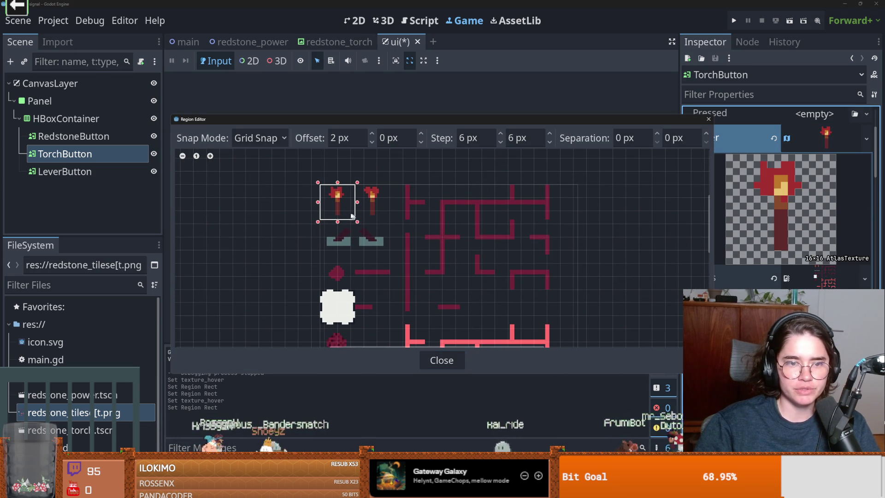
{"action": "mouse_move", "coordinate": [352, 213]}
{"action": "left_mouse_down"}
{"action": "mouse_move", "coordinate": [329, 193]}
{"action": "mouse_move", "coordinate": [328, 182]}
{"action": "left_mouse_up"}
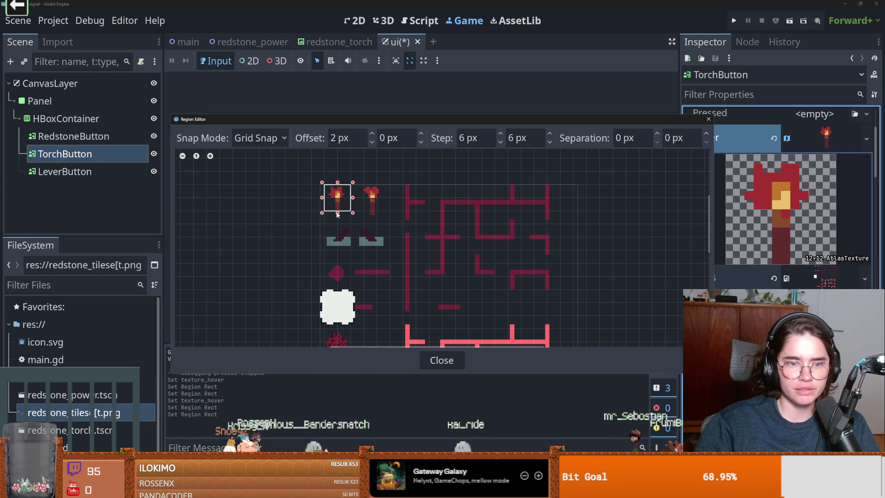
{"action": "scroll", "coordinate": [359, 203], "scroll_direction": "up", "scroll_amount": 1}
{"action": "scroll", "coordinate": [347, 214], "scroll_direction": "up", "scroll_amount": 1}
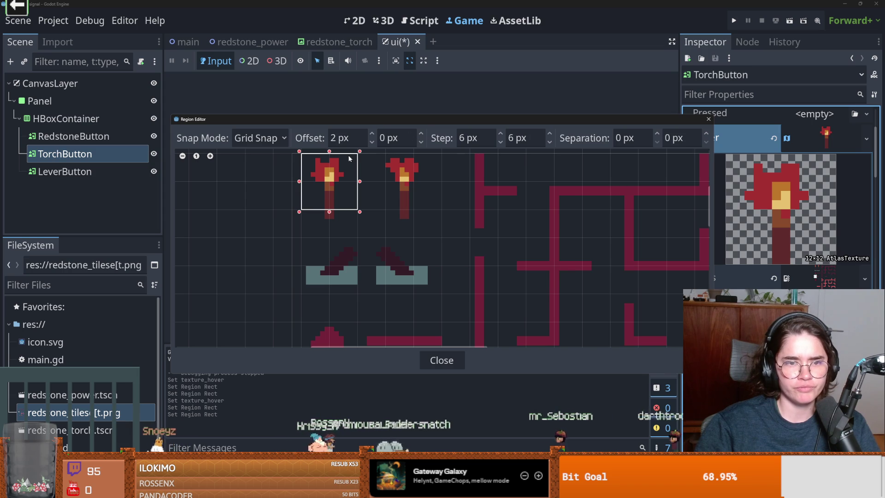
{"action": "scroll", "coordinate": [343, 214], "scroll_direction": "down", "scroll_amount": 3}
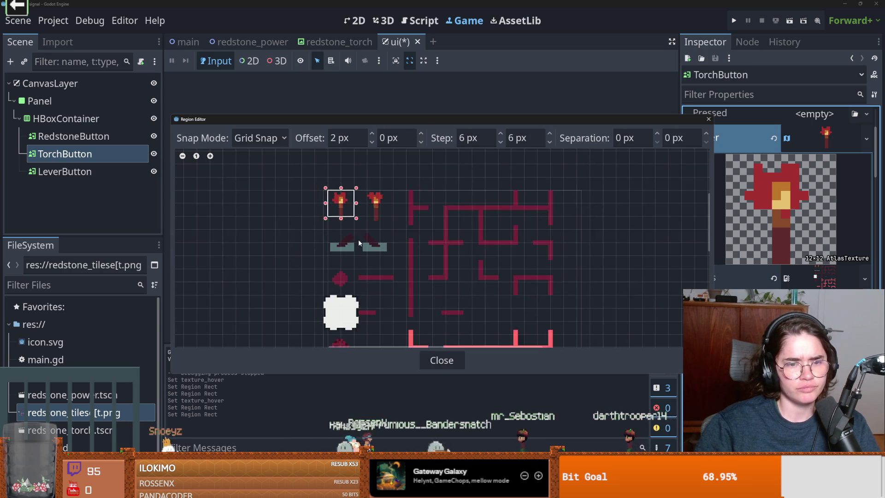
{"action": "scroll", "coordinate": [343, 222], "scroll_direction": "up", "scroll_amount": 3}
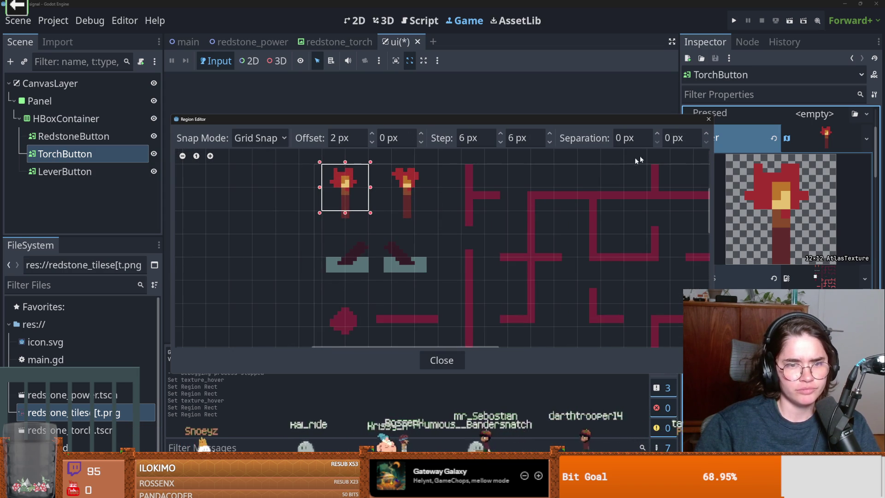
{"action": "left_click", "coordinate": [708, 119]}
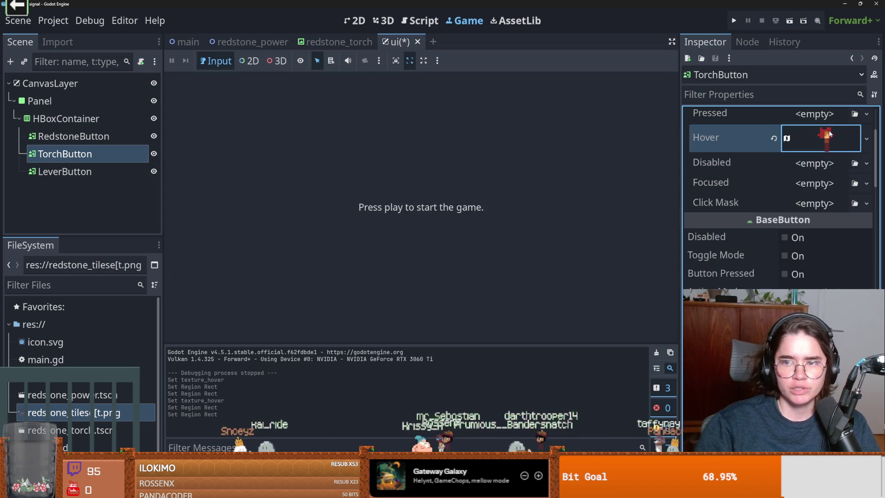
{"action": "left_click", "coordinate": [65, 172]}
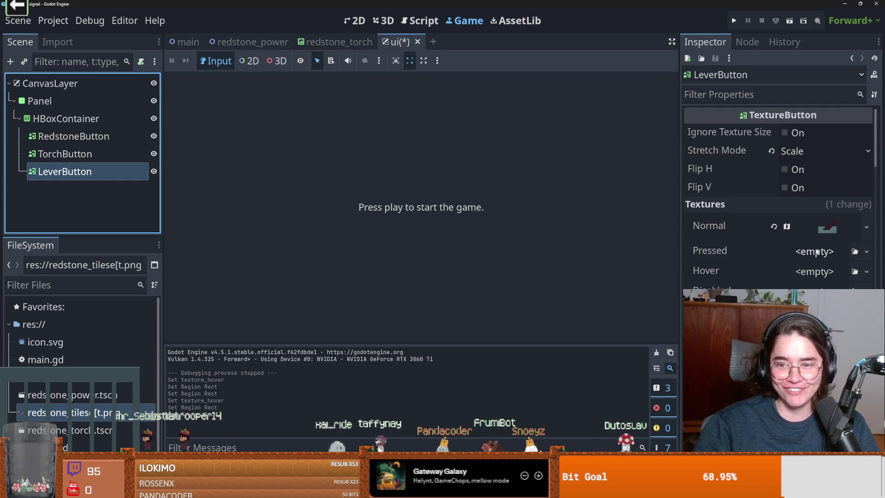
Step: Copy the lever's Normal texture into its Hover slot as a unique resource
{"action": "left_click", "coordinate": [866, 229]}
{"action": "key", "text": "Escape"}
{"action": "left_click", "coordinate": [870, 236]}
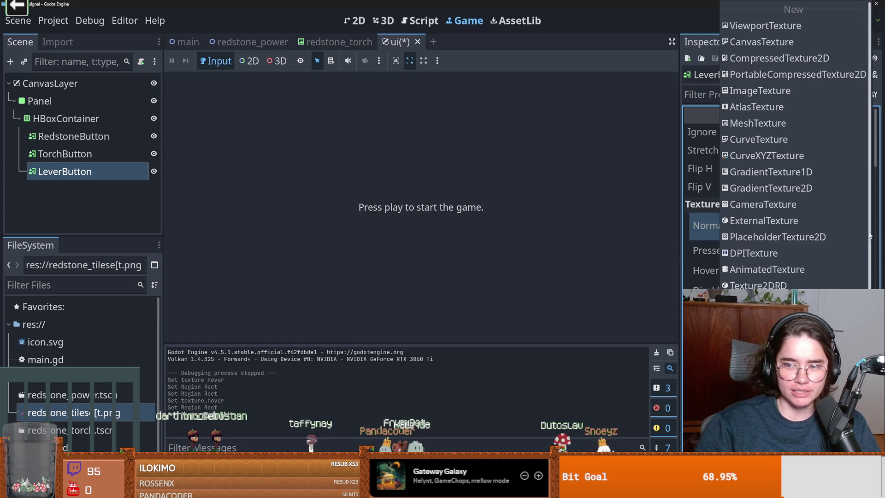
{"action": "key", "text": "Escape"}
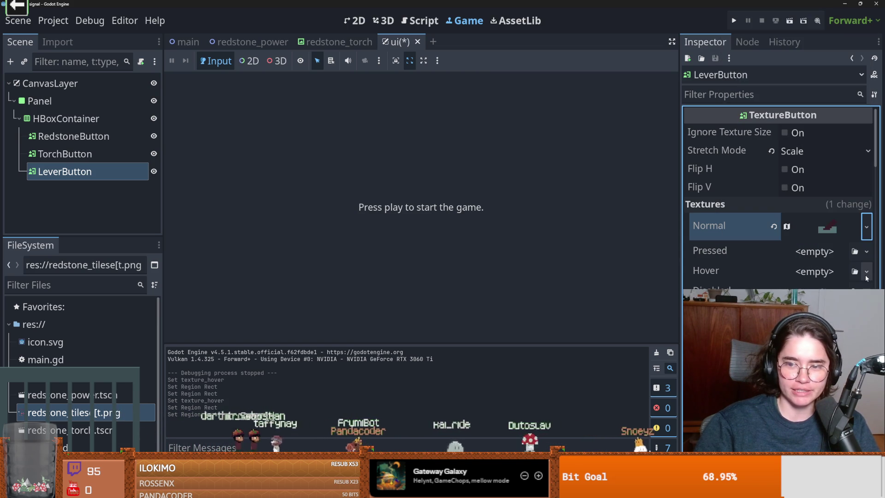
{"action": "left_click", "coordinate": [865, 274]}
{"action": "key", "text": "Escape"}
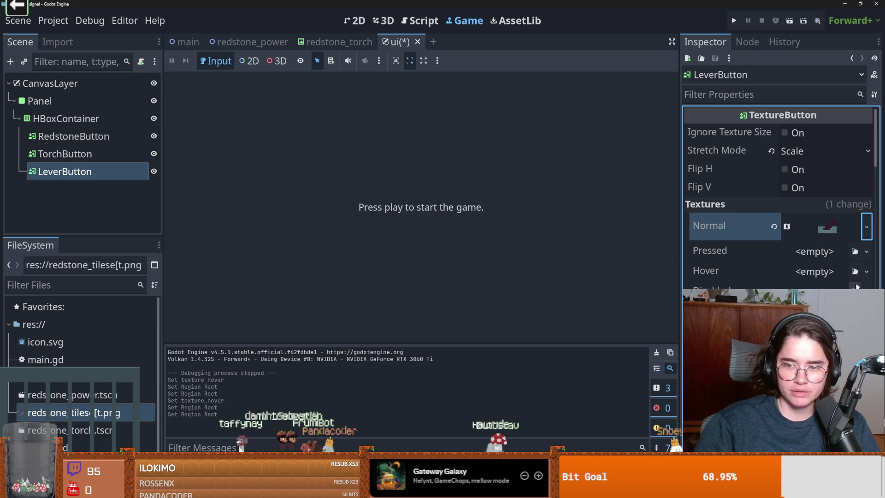
{"action": "left_click", "coordinate": [866, 227]}
{"action": "left_click", "coordinate": [817, 257]}
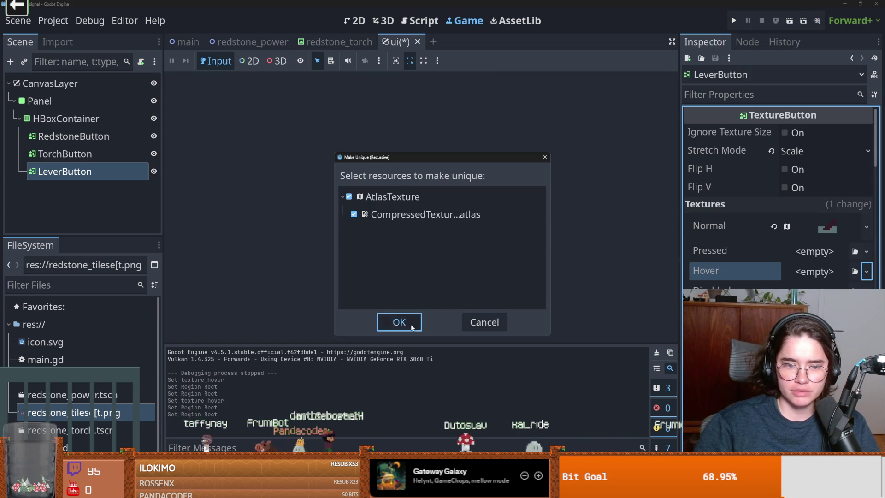
{"action": "left_click", "coordinate": [399, 322]}
Step: Crop the Hover region to 12×12 around the lever tile and save the ui scene
{"action": "left_click", "coordinate": [825, 269]}
{"action": "left_click", "coordinate": [759, 267]}
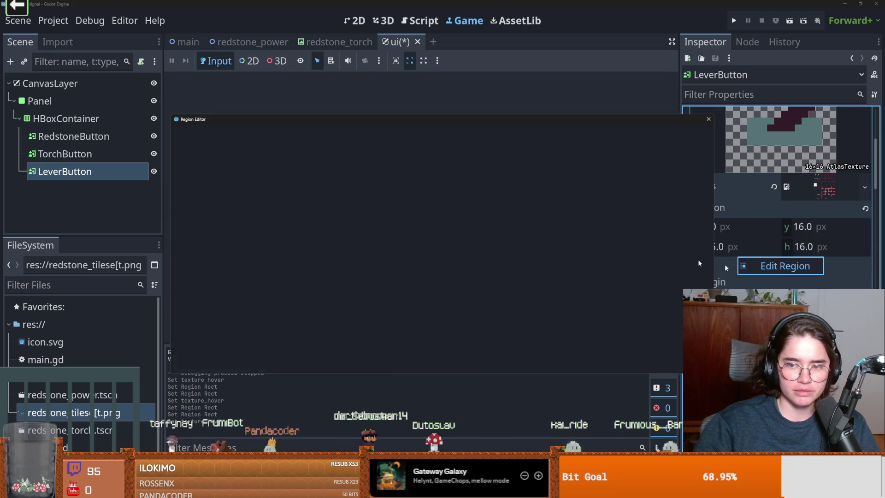
{"action": "scroll", "coordinate": [346, 240], "scroll_direction": "down", "scroll_amount": 2}
{"action": "scroll", "coordinate": [309, 198], "scroll_direction": "up", "scroll_amount": 1}
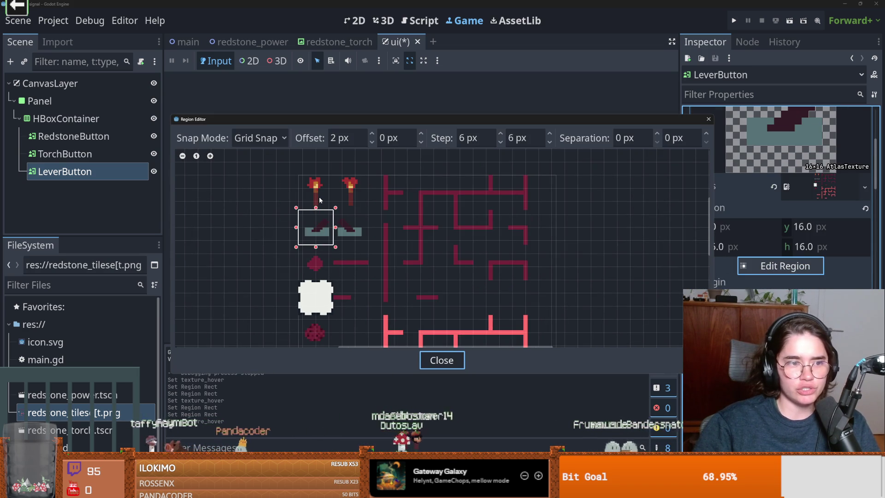
{"action": "scroll", "coordinate": [320, 200], "scroll_direction": "up", "scroll_amount": 2}
{"action": "left_click_drag", "start_coordinate": [296, 213], "coordinate": [340, 255]}
{"action": "key", "text": "Escape"}
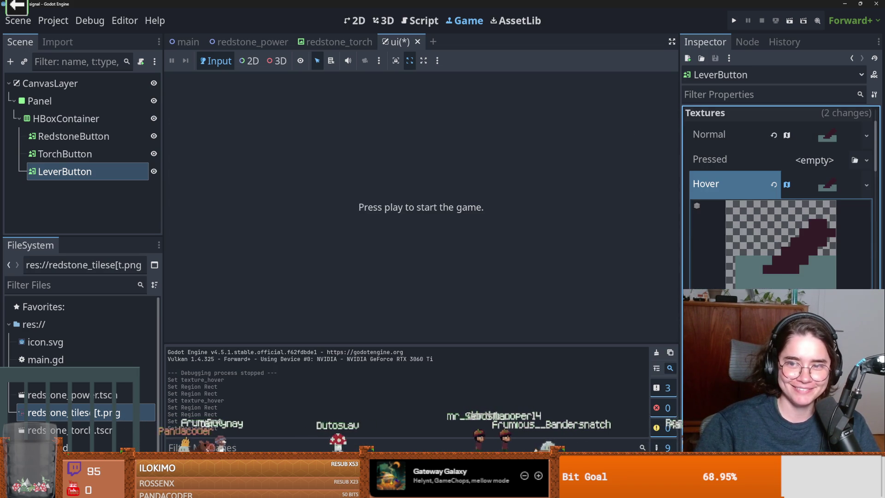
{"action": "left_click", "coordinate": [826, 187]}
{"action": "key", "text": "ctrl+s"}
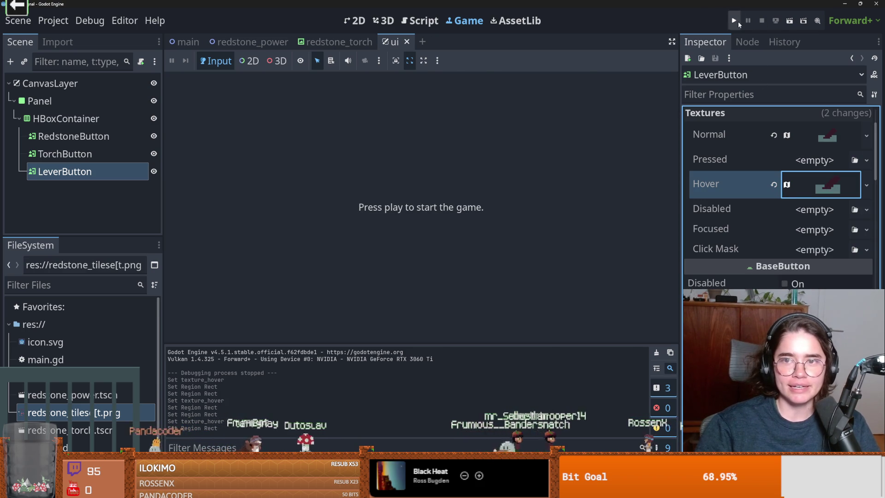
Step: Run the game twice to test the button hover textures, stopping each run
{"action": "left_click", "coordinate": [736, 21]}
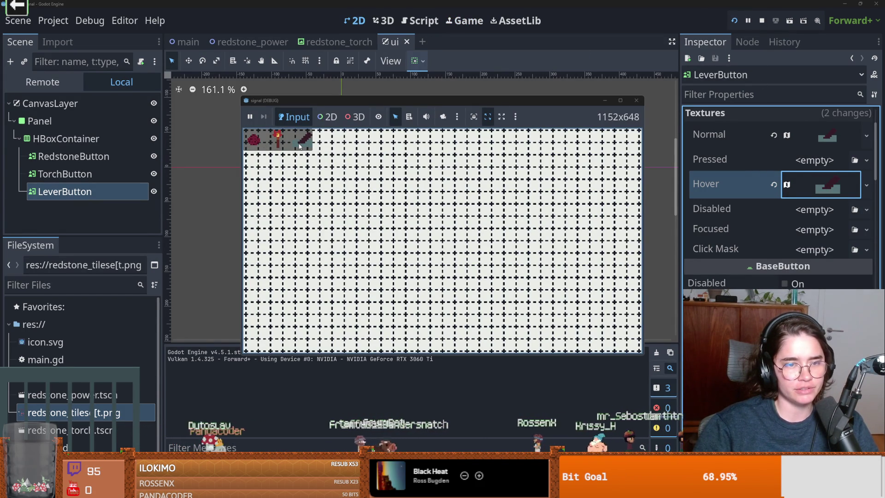
{"action": "left_click", "coordinate": [630, 101]}
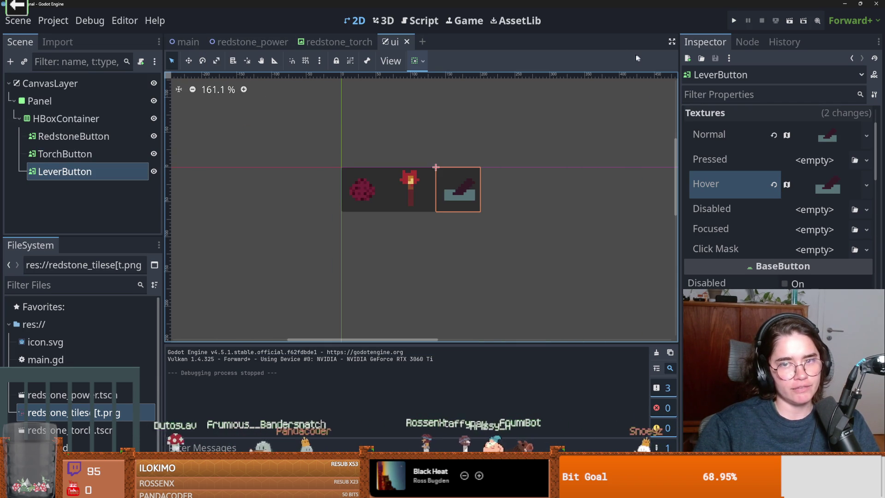
{"action": "left_click", "coordinate": [734, 20]}
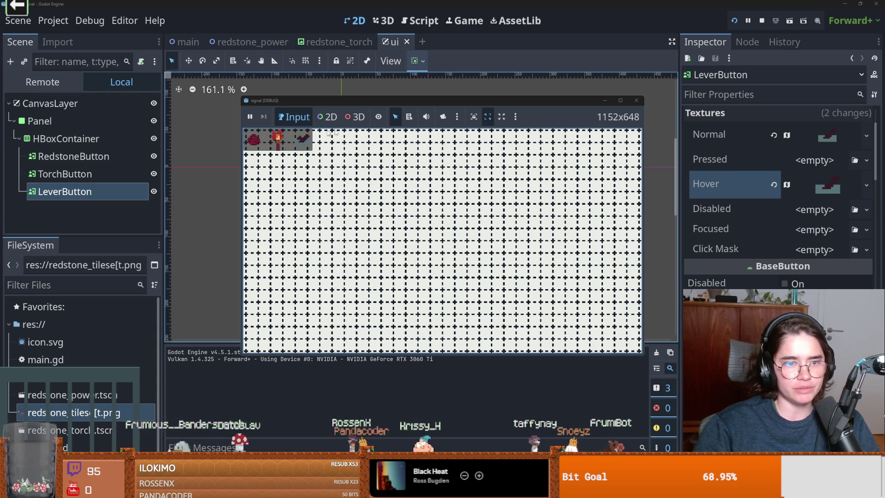
{"action": "left_click", "coordinate": [636, 100]}
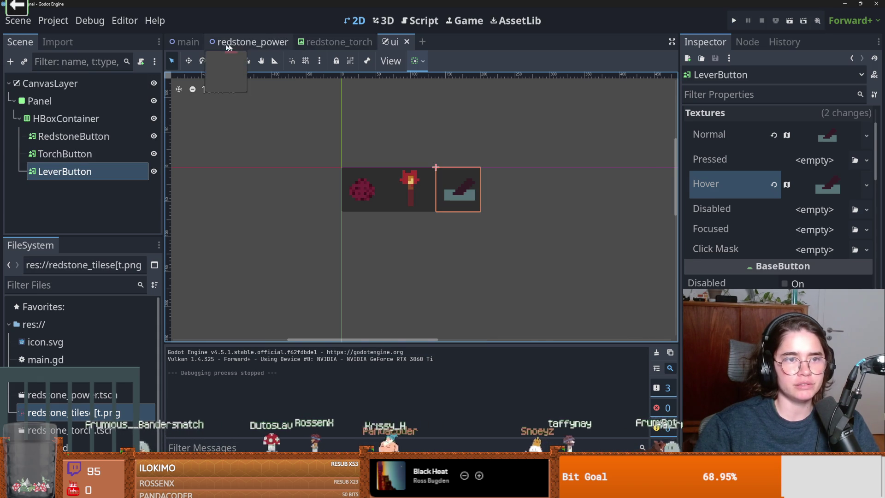
{"action": "left_click", "coordinate": [184, 41]}
Step: Rename main.gd's _input handler on line 14 to _unhandled_input via autocomplete
{"action": "left_click", "coordinate": [143, 83]}
{"action": "scroll", "coordinate": [415, 207], "scroll_direction": "down", "scroll_amount": 1}
{"action": "double_click", "coordinate": [344, 234]}
{"action": "type", "text": "un"}
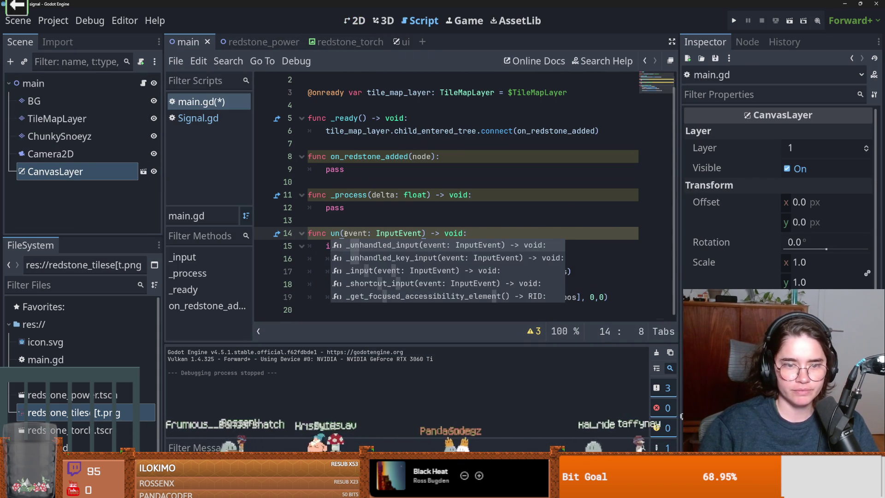
{"action": "key", "text": "Return"}
Step: Test-run the game, delete the duplicated signature text on line 14, then stop the run
{"action": "left_click", "coordinate": [734, 20]}
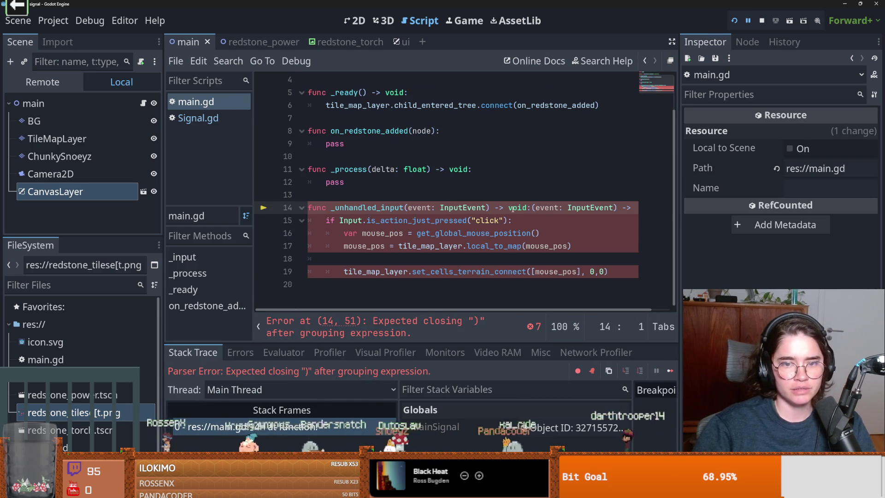
{"action": "left_click", "coordinate": [395, 207]}
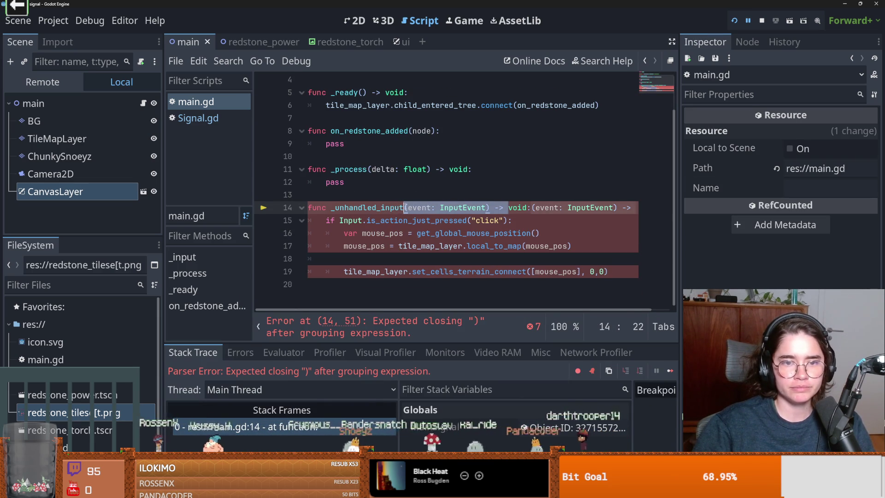
{"action": "key", "text": "BackSpace"}
{"action": "type", "text": "(event: InputEvent) ->"}
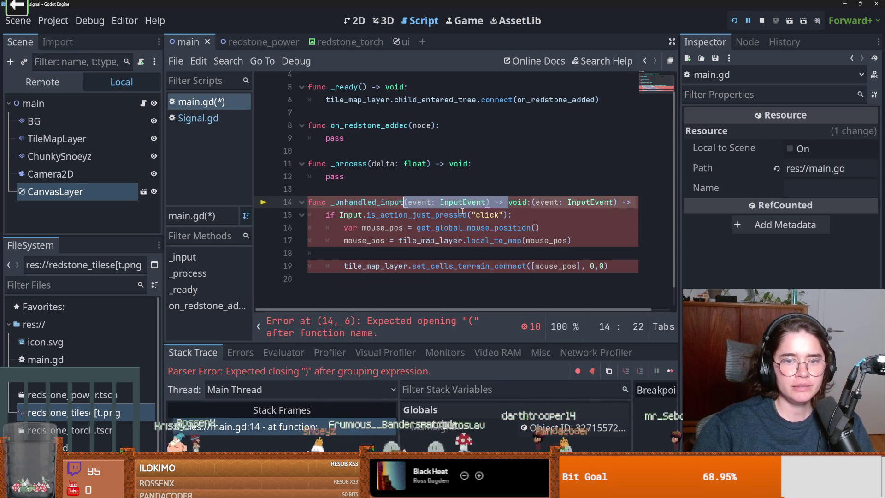
{"action": "scroll", "coordinate": [461, 212], "scroll_direction": "up", "scroll_amount": 1}
{"action": "left_click", "coordinate": [502, 218]}
{"action": "left_click_drag", "start_coordinate": [532, 228], "coordinate": [408, 227]}
{"action": "key", "text": "BackSpace"}
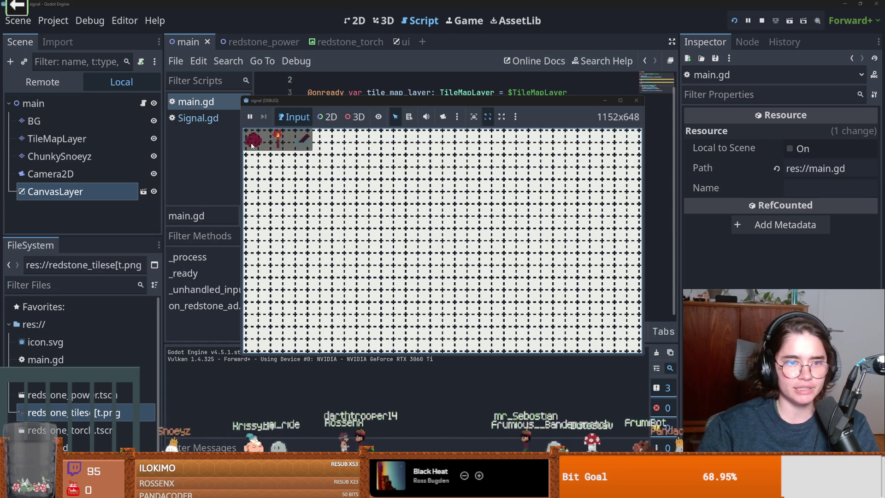
{"action": "left_click", "coordinate": [636, 100]}
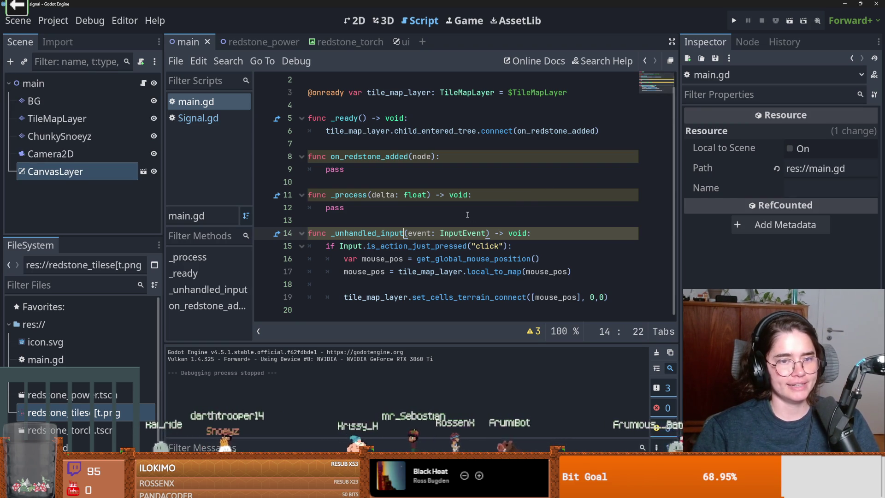
{"action": "left_click", "coordinate": [321, 43]}
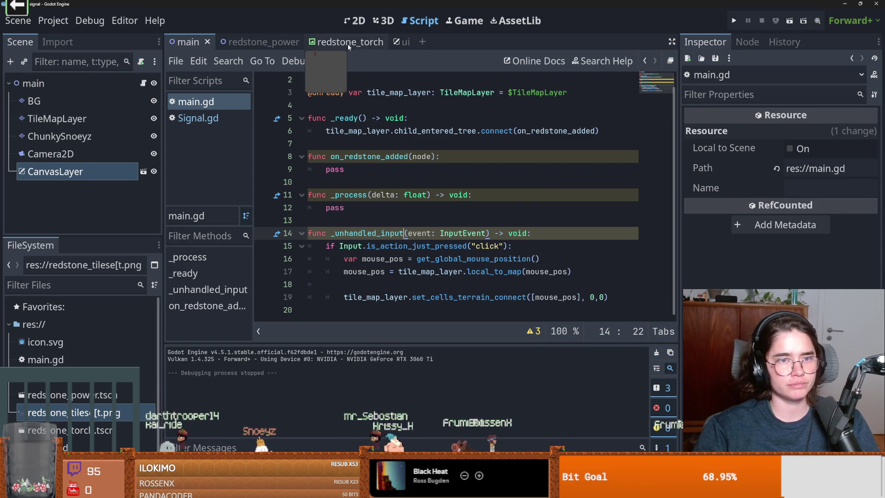
Step: Attach a new ui.gd script to the UI scene's CanvasLayer root
{"action": "left_click", "coordinate": [395, 42]}
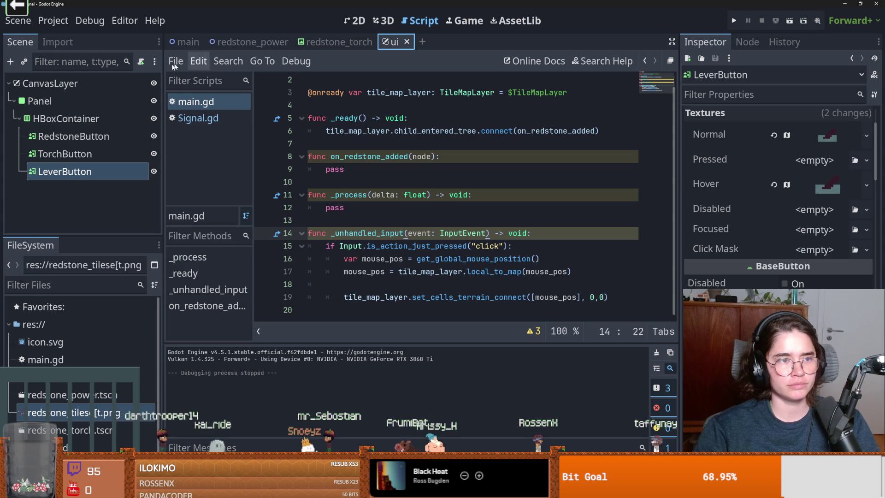
{"action": "left_click", "coordinate": [113, 82]}
{"action": "left_click", "coordinate": [141, 61]}
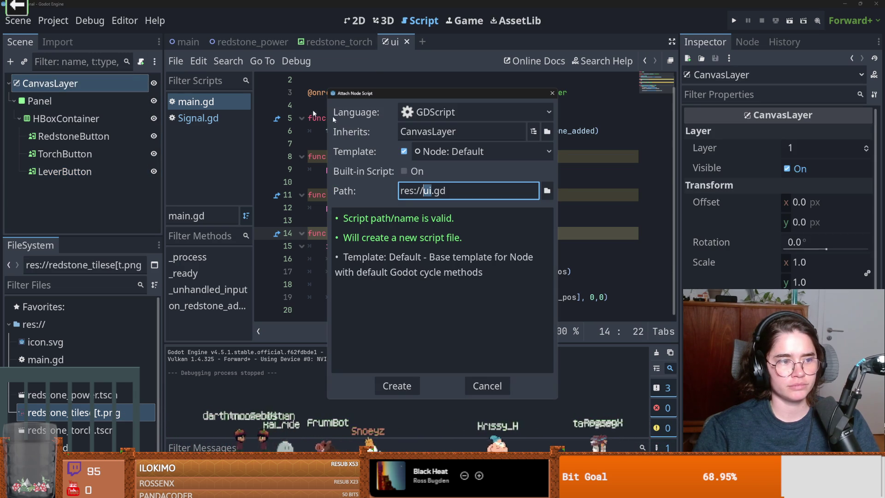
{"action": "left_click", "coordinate": [409, 387]}
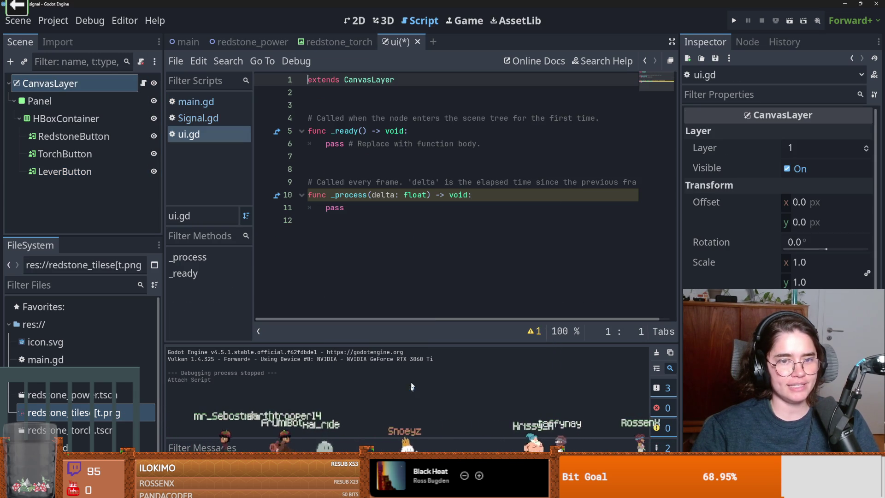
Step: Strip the template code in ui.gd, removing the _process function
{"action": "left_click_drag", "start_coordinate": [351, 220], "coordinate": [295, 105]}
{"action": "key", "text": "BackSpace"}
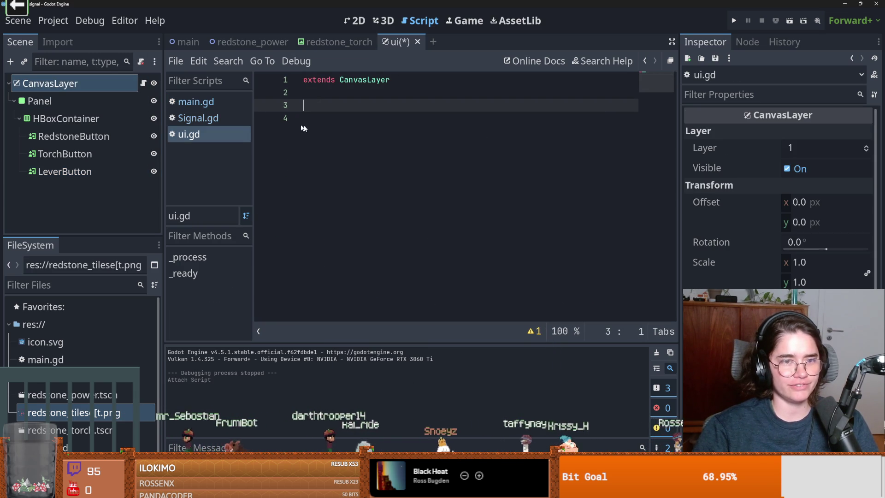
{"action": "key", "text": "ctrl+z"}
{"action": "left_click_drag", "start_coordinate": [350, 221], "coordinate": [236, 171]}
{"action": "key", "text": "BackSpace"}
{"action": "left_click", "coordinate": [61, 137]}
{"action": "left_click", "coordinate": [65, 171], "text": "shift"}
{"action": "left_click_drag", "start_coordinate": [65, 171], "coordinate": [335, 111]}
{"action": "triple_click", "coordinate": [627, 156]}
{"action": "key", "text": "BackSpace"}
Step: Replace _ready's pass placeholder with redstone_button.pressed and add a new line below _ready
{"action": "double_click", "coordinate": [400, 105]}
{"action": "key", "text": "ctrl+c"}
{"action": "left_click", "coordinate": [470, 181]}
{"action": "key", "text": "shift+Home"}
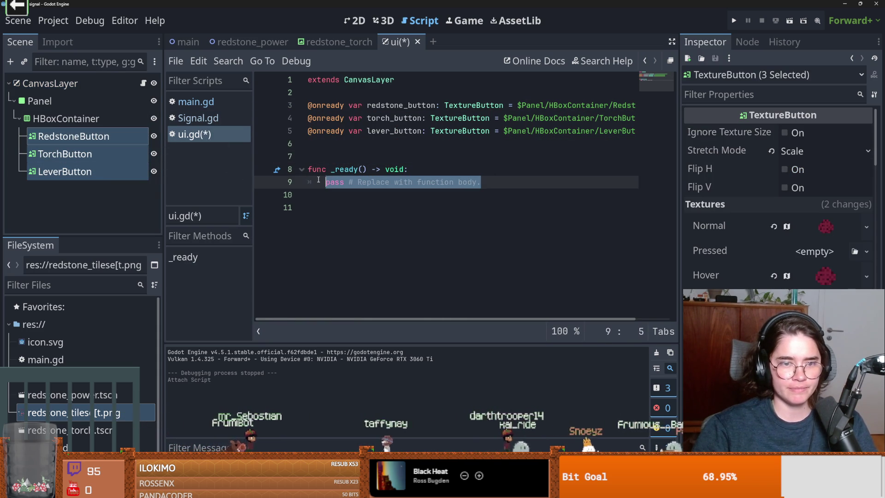
{"action": "key", "text": "ctrl+v"}
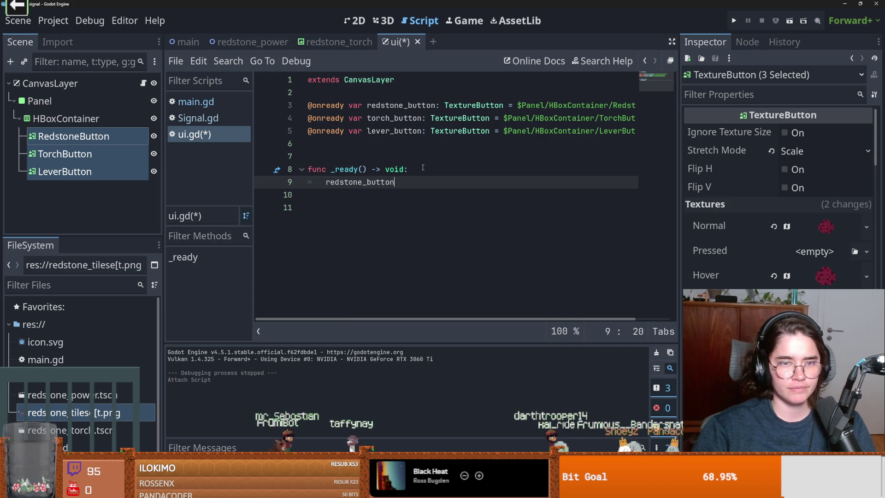
{"action": "type", "text": ".press"}
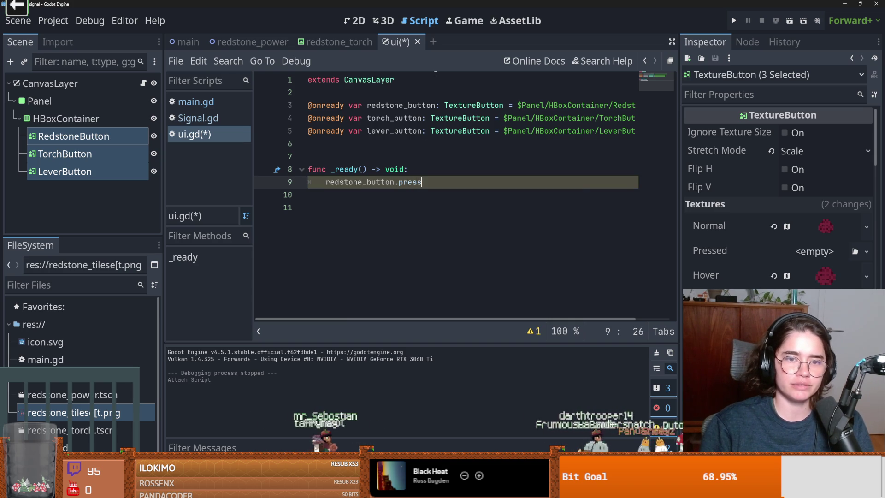
{"action": "key", "text": "Return"}
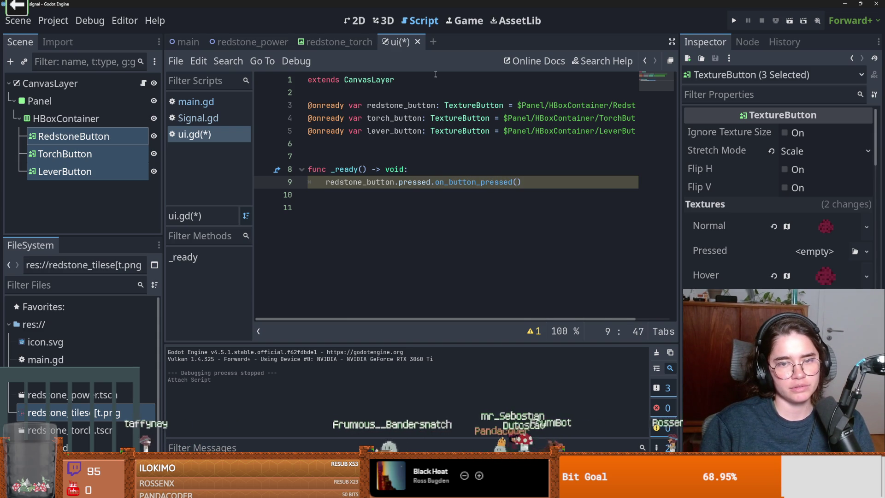
{"action": "left_click", "coordinate": [340, 212]}
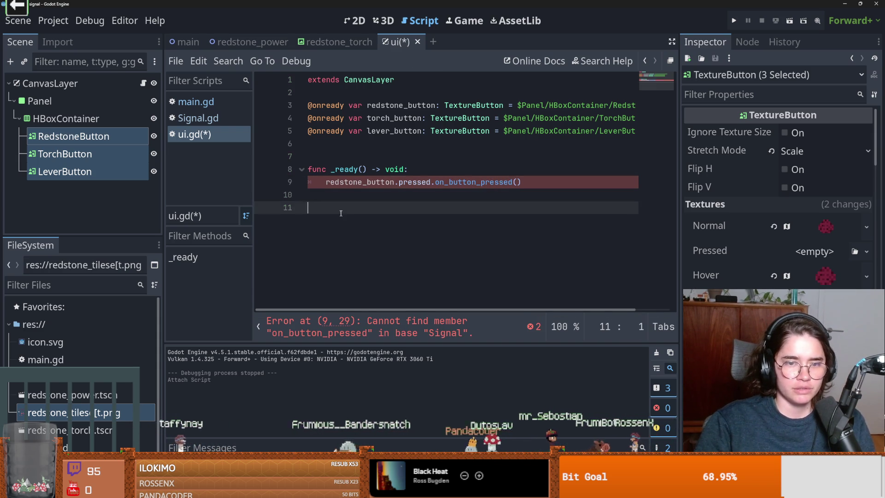
{"action": "key", "text": "Return"}
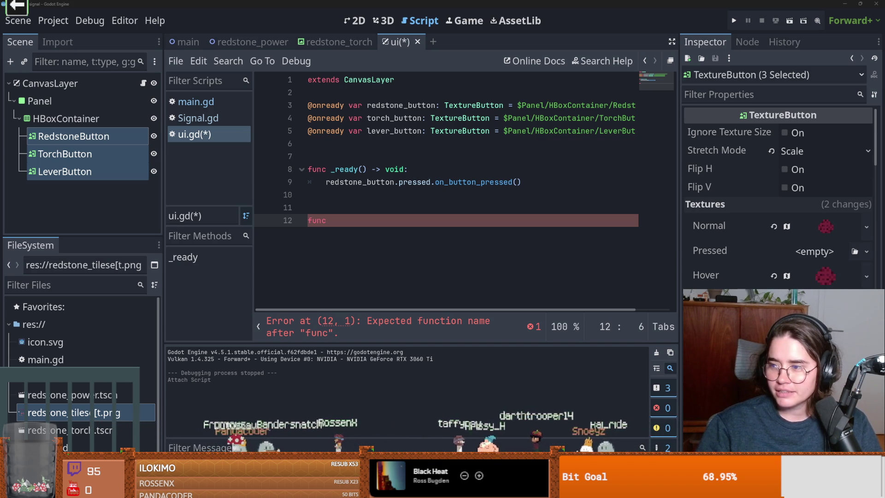
{"action": "key", "text": "alt+Tab"}
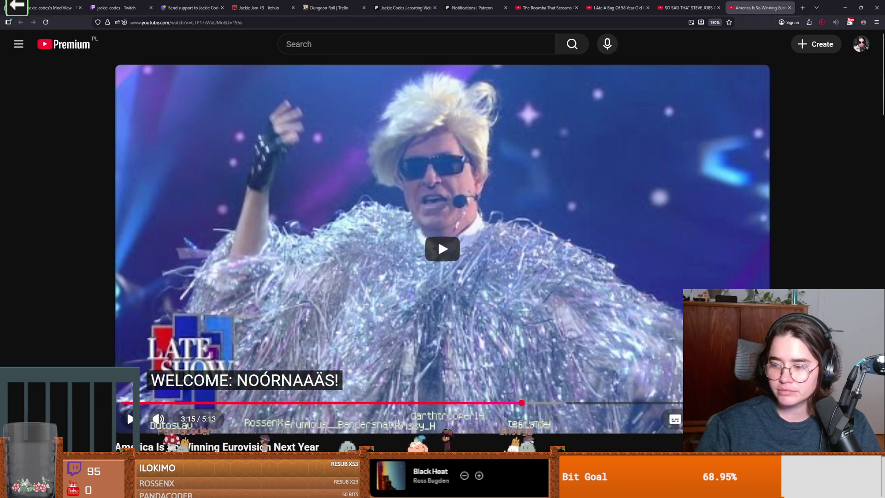
Step: Play the Eurovision video from about 3:21 in full screen
{"action": "left_click", "coordinate": [441, 270]}
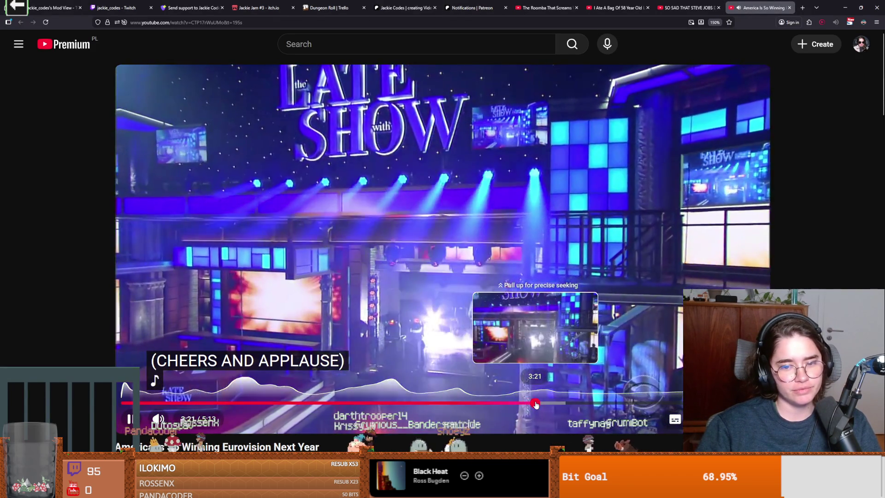
{"action": "left_click", "coordinate": [535, 404]}
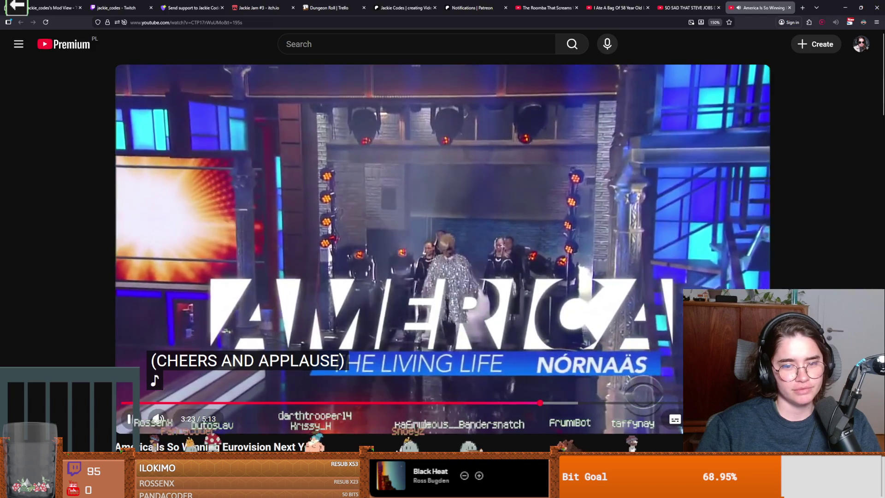
{"action": "key", "text": "f"}
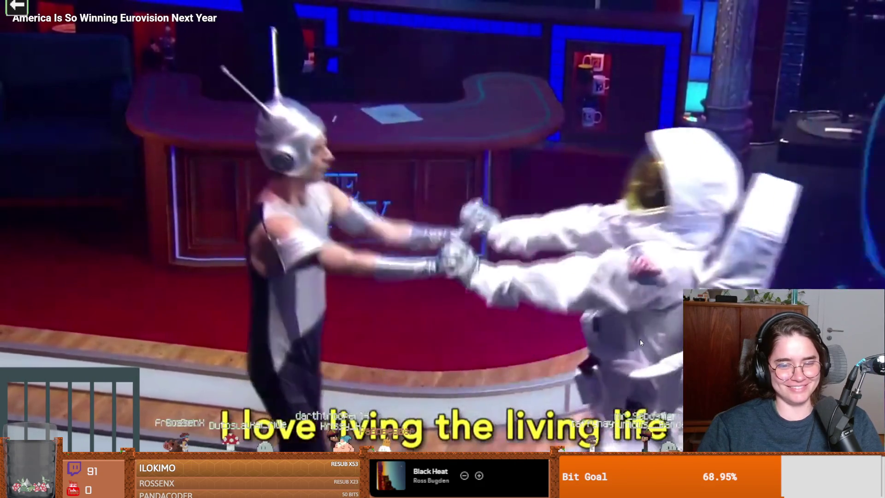
Step: Pause the video, exit full screen, and return to the Godot editor
{"action": "left_click", "coordinate": [639, 339]}
{"action": "key", "text": "Escape"}
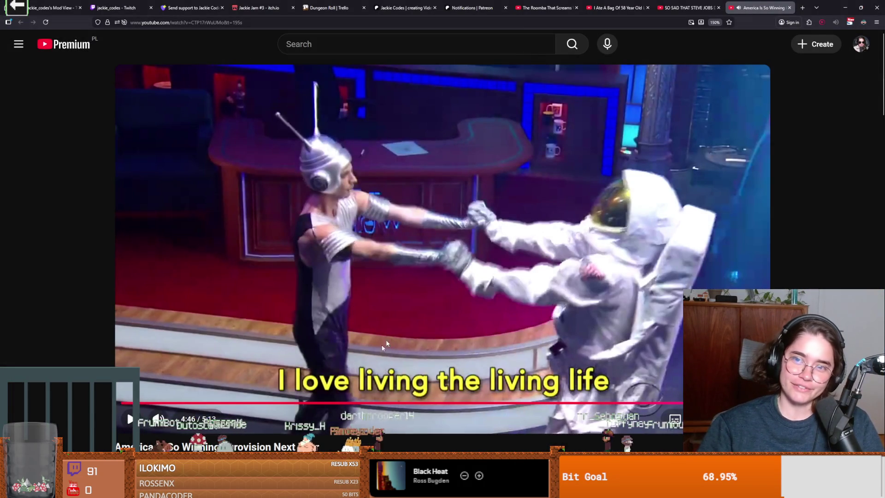
{"action": "key", "text": "alt+Tab"}
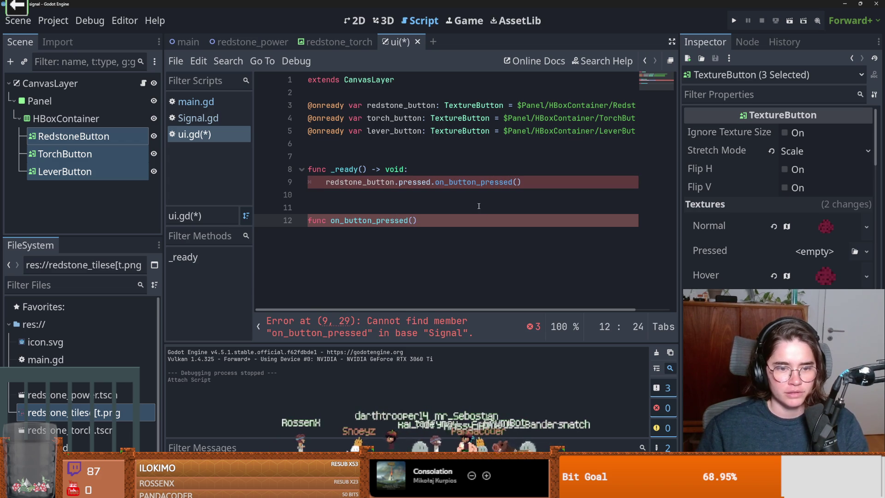
Step: Select the on_button_pressed call on line 9 of ui.gd
{"action": "double_click", "coordinate": [472, 181]}
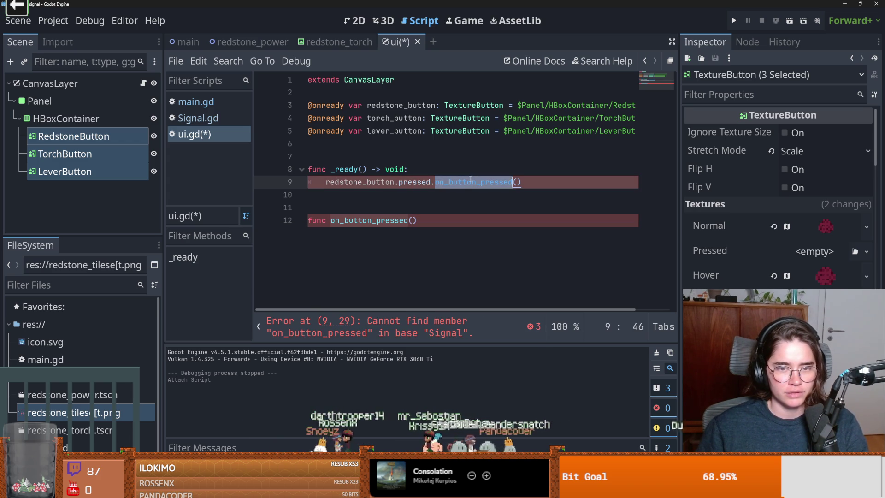
Step: Change line 9 to redstone_button.pressed.connect(on_button_pressed.bind(0))
{"action": "left_click", "coordinate": [433, 182]}
{"action": "type", "text": "connec"}
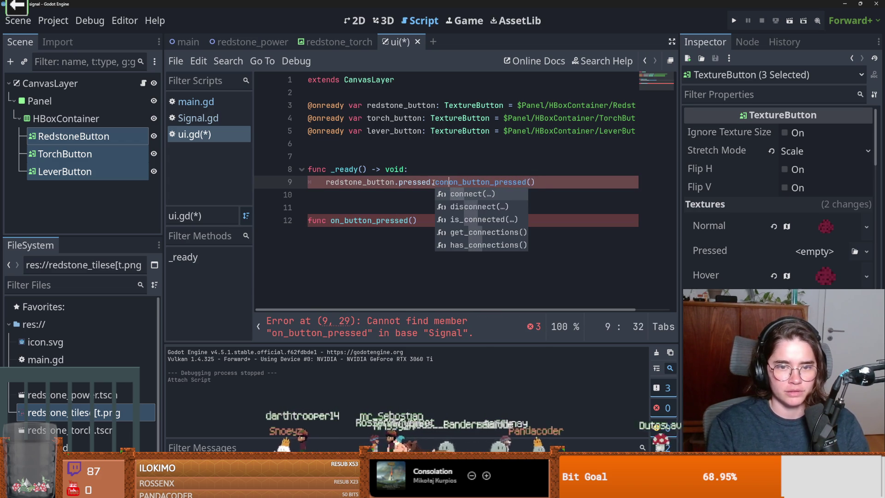
{"action": "type", "text": "t("}
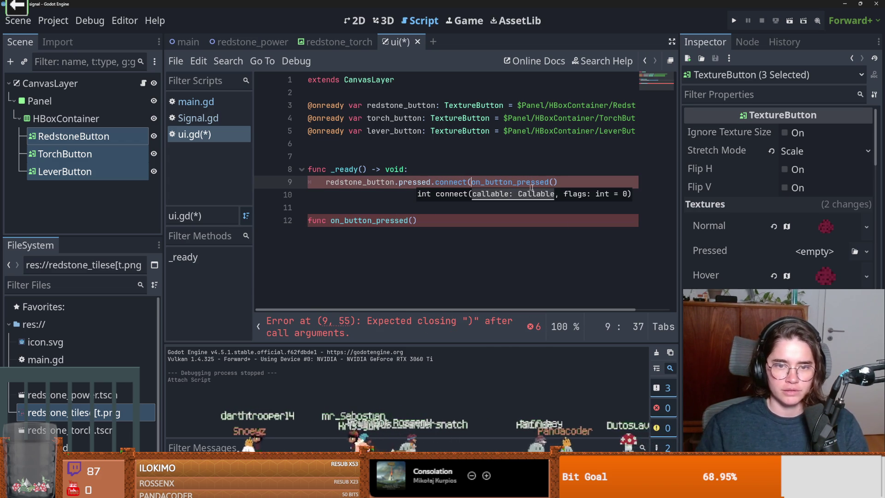
{"action": "left_click", "coordinate": [563, 183]}
{"action": "key", "text": "BackSpace"}
{"action": "key", "text": "BackSpace"}
{"action": "key", "text": "BackSpace"}
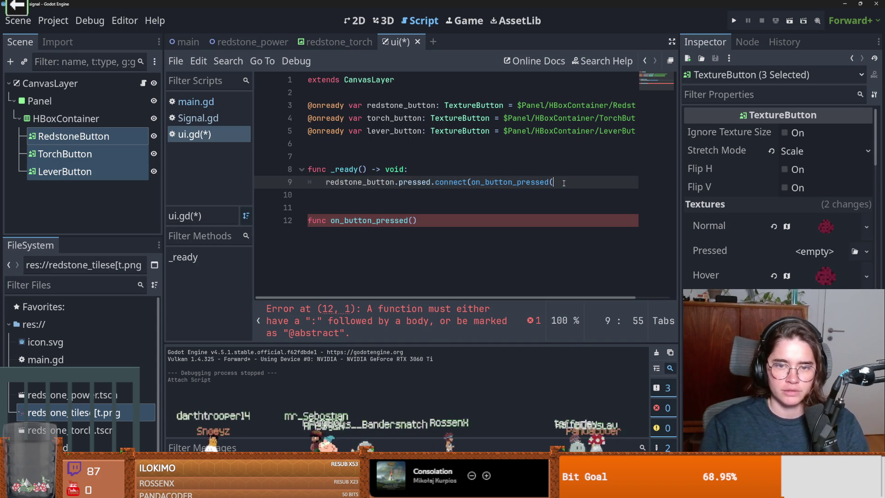
{"action": "type", "text": ".bind"}
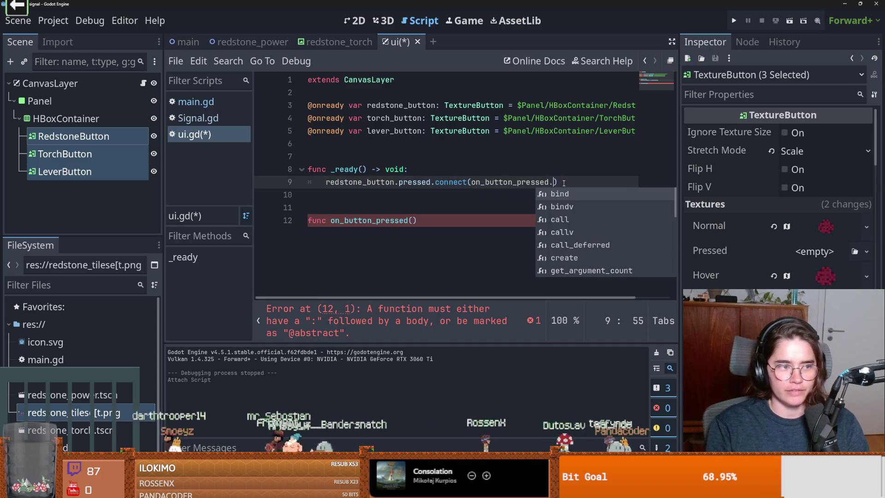
{"action": "type", "text": "(0"}
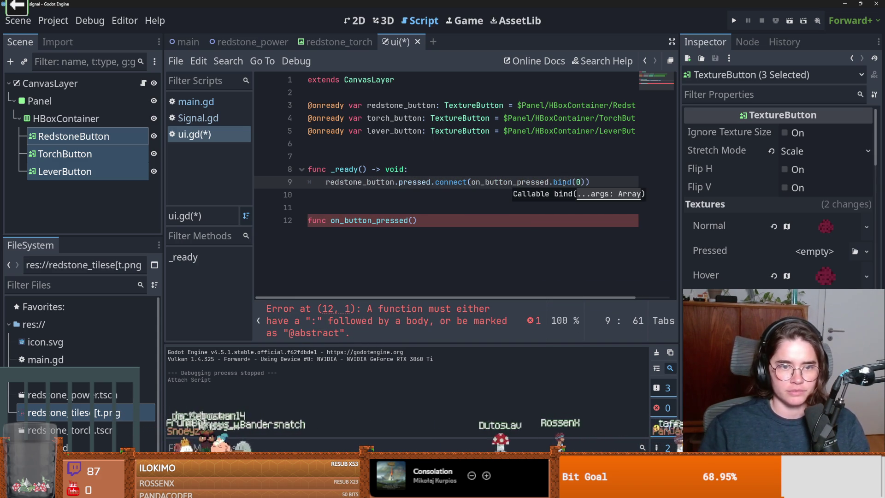
Step: Give on_button_pressed an index : int parameter and open a match(index) block
{"action": "left_click", "coordinate": [412, 221]}
{"action": "type", "text": "index : int"}
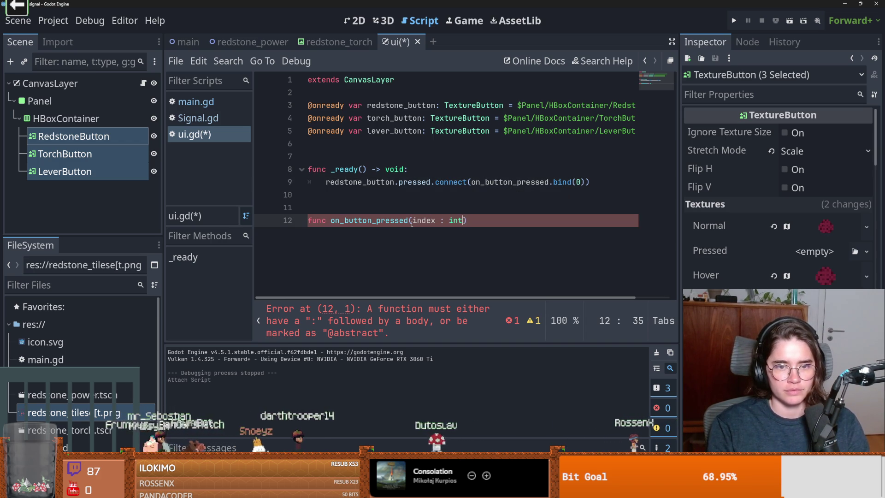
{"action": "type", "text": "):"}
{"action": "key", "text": "Return"}
{"action": "type", "text": "match"}
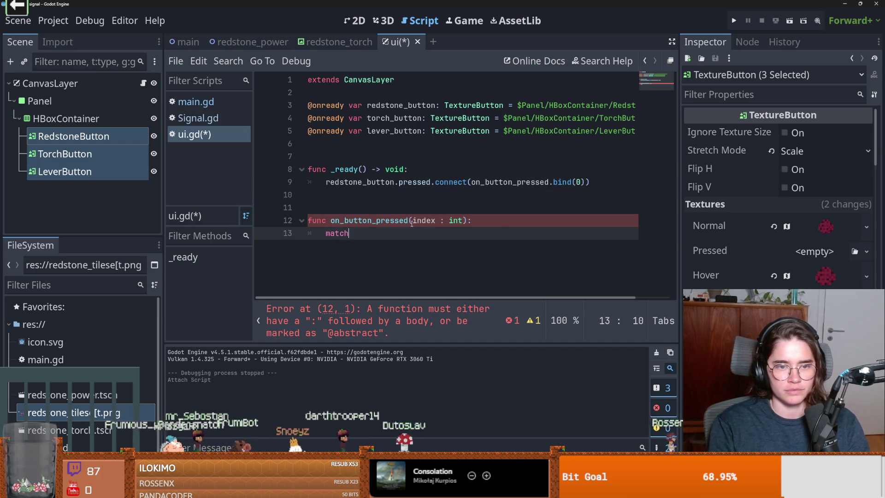
{"action": "type", "text": "(index"}
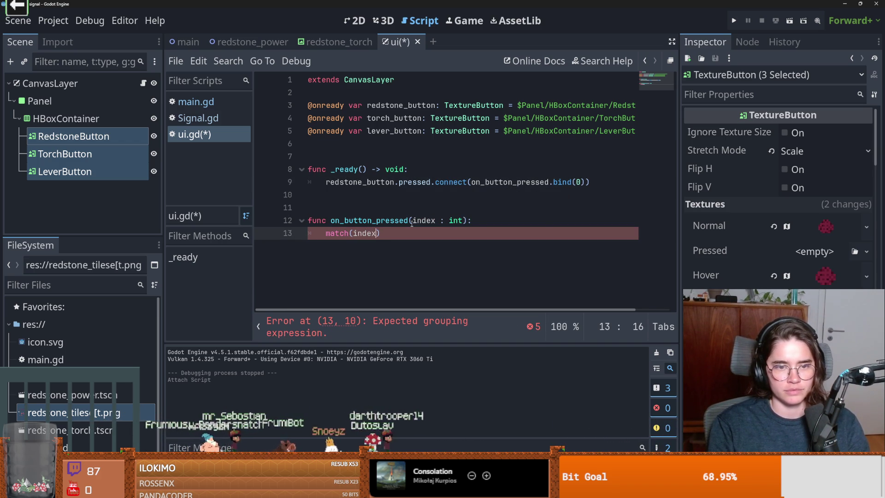
{"action": "type", "text": ")"}
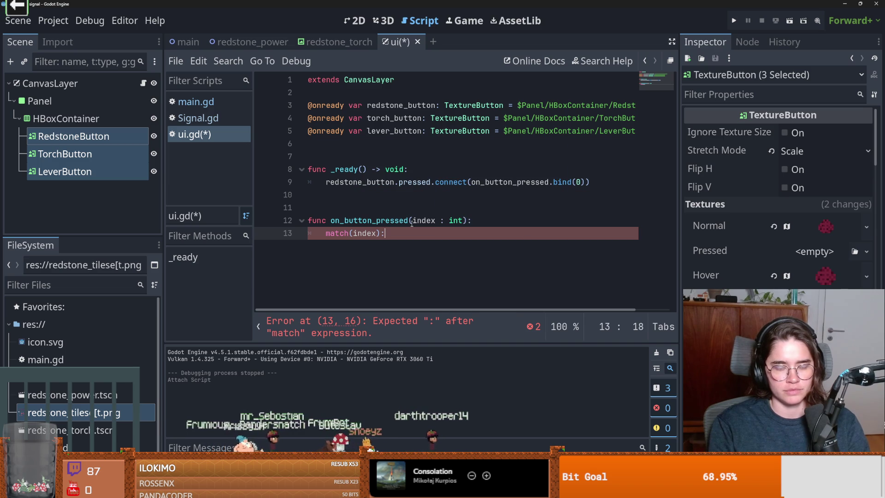
Step: Fill the match block with cases 0, 1 and 2, each containing pass
{"action": "key", "text": "Return"}
{"action": "type", "text": ":"}
{"action": "key", "text": "Return"}
{"action": "type", "text": "pass"}
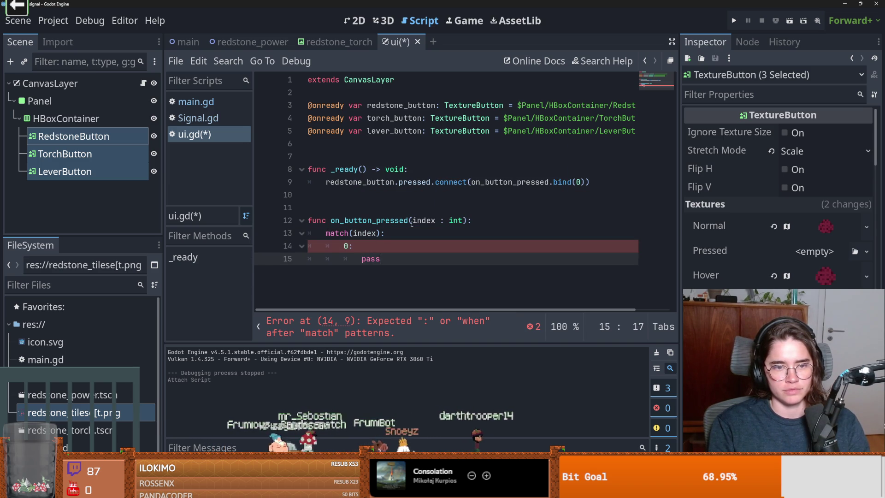
{"action": "key", "text": "Return"}
{"action": "type", "text": "1:"}
{"action": "key", "text": "Return"}
{"action": "type", "text": "pass"}
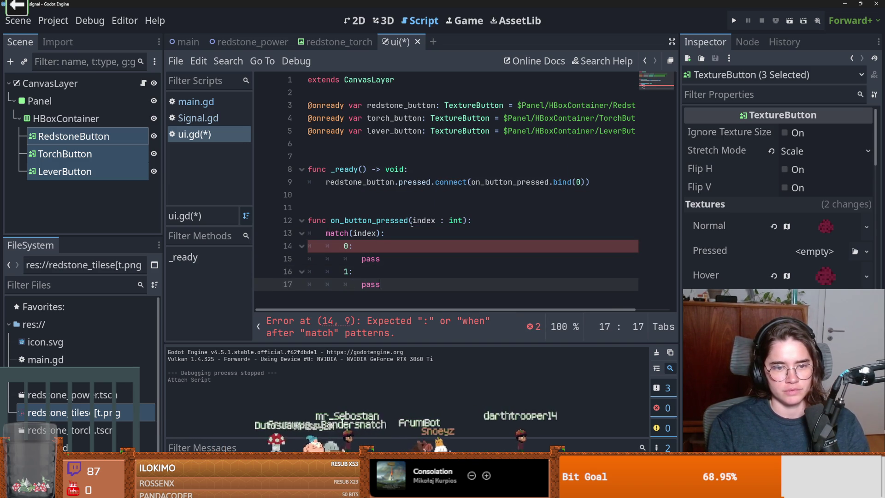
{"action": "key", "text": "Return"}
{"action": "type", "text": "2:"}
{"action": "key", "text": "Return"}
{"action": "type", "text": "pas"}
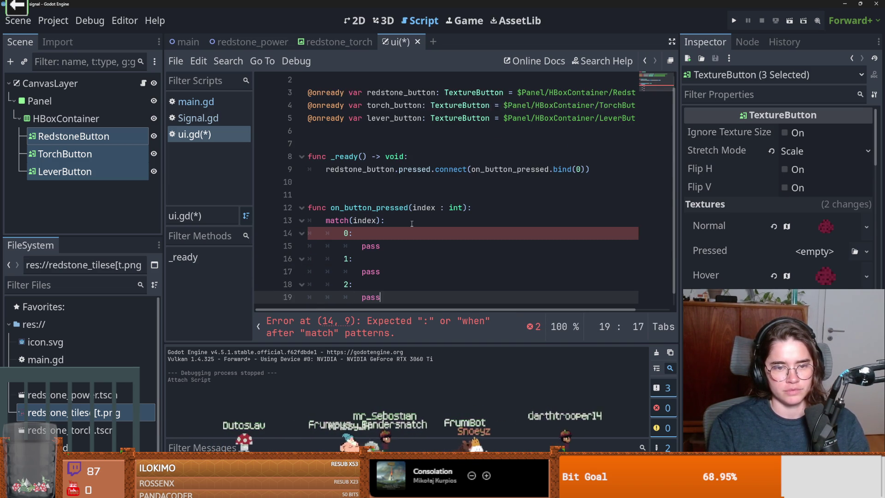
{"action": "type", "text": "s"}
{"action": "left_click_drag", "start_coordinate": [590, 169], "coordinate": [326, 170]}
{"action": "key", "text": "ctrl+c"}
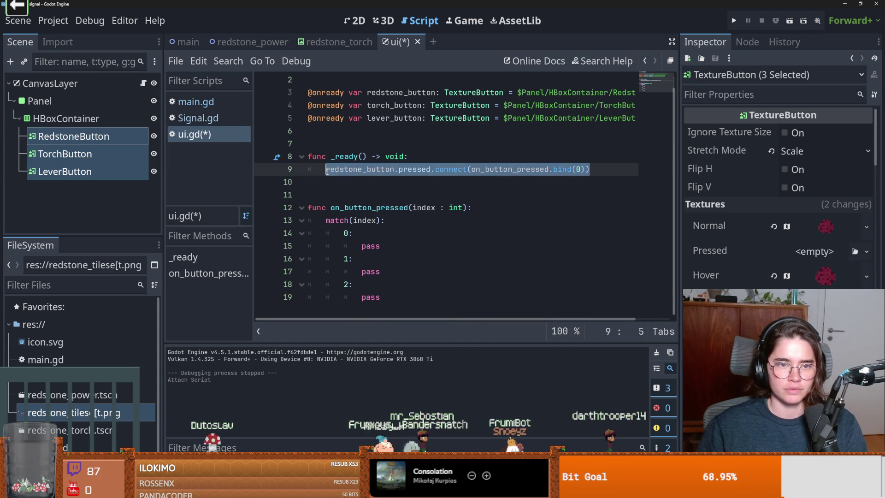
Step: Paste two copies of the redstone connect line below it in _ready
{"action": "left_click", "coordinate": [348, 186]}
{"action": "key", "text": "ctrl+v"}
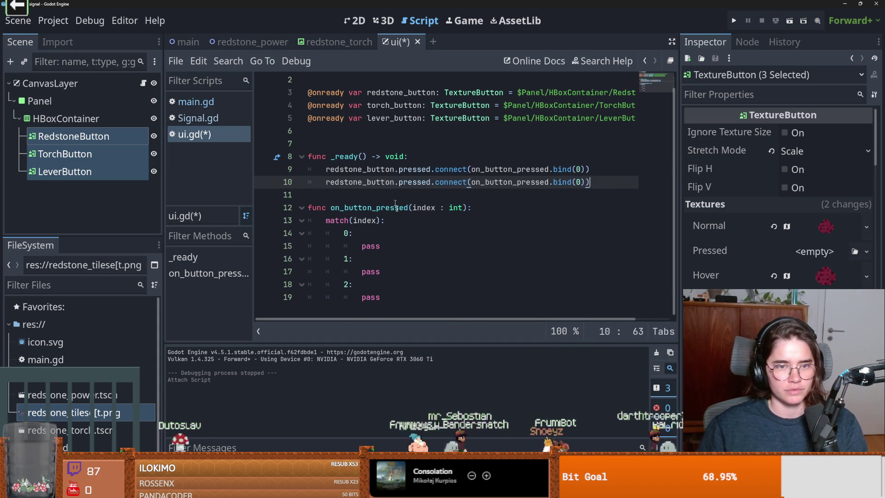
{"action": "scroll", "coordinate": [576, 195], "scroll_direction": "up", "scroll_amount": 1}
{"action": "key", "text": "Return"}
{"action": "key", "text": "ctrl+v"}
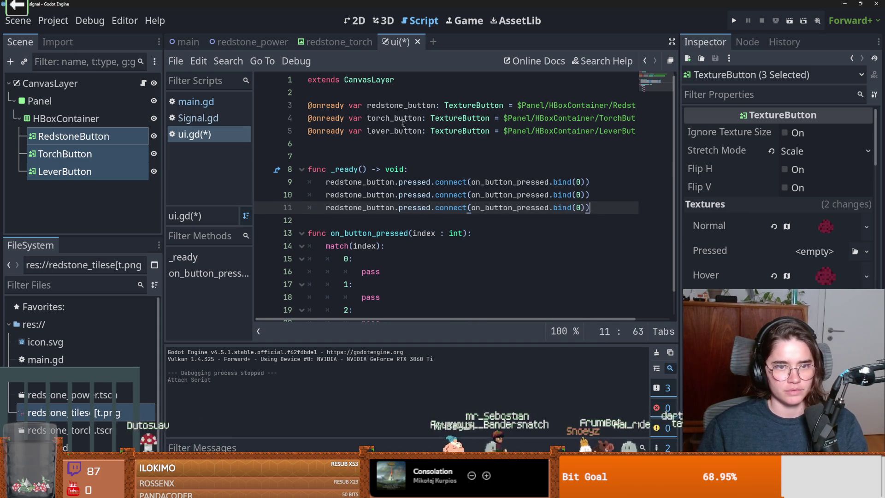
Step: Rename the copied connections' buttons to torch_button and lever_button
{"action": "double_click", "coordinate": [392, 118]}
{"action": "key", "text": "ctrl+c"}
{"action": "double_click", "coordinate": [350, 195]}
{"action": "key", "text": "ctrl+v"}
{"action": "left_click", "coordinate": [407, 132]}
{"action": "double_click", "coordinate": [407, 132]}
{"action": "key", "text": "ctrl+c"}
{"action": "double_click", "coordinate": [352, 208]}
{"action": "key", "text": "ctrl+v"}
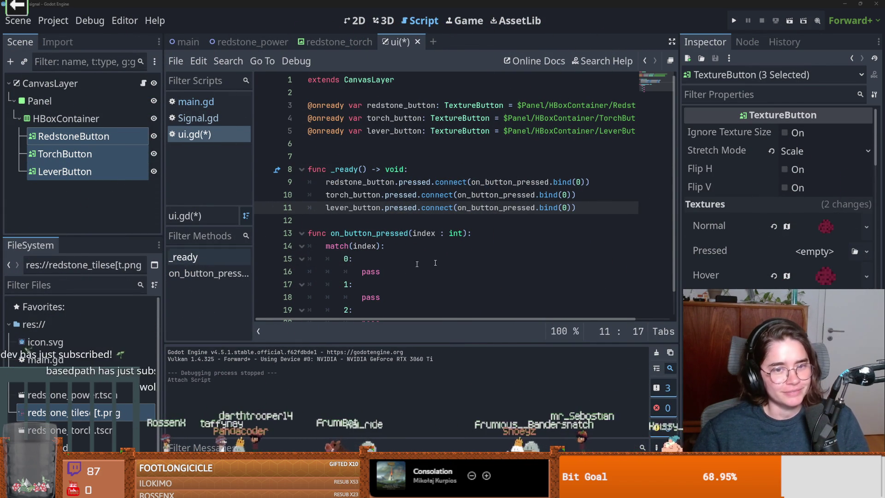
{"action": "left_click", "coordinate": [421, 233]}
{"action": "key", "text": "Up"}
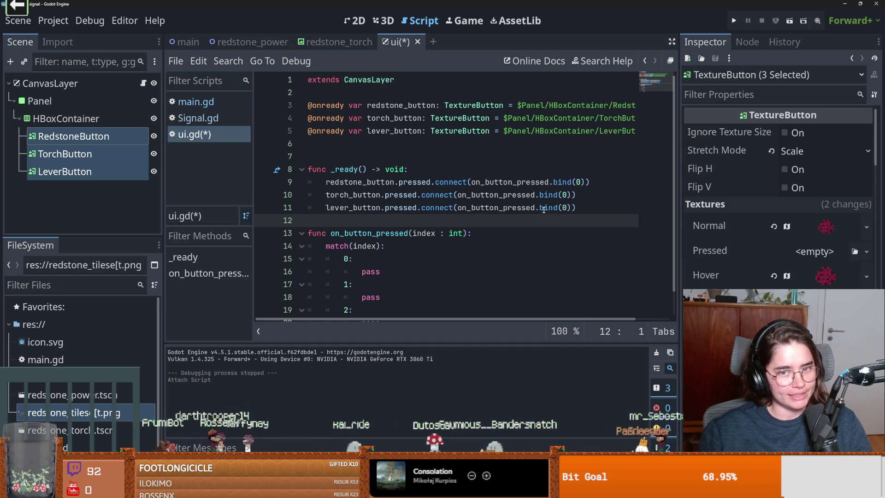
{"action": "left_click", "coordinate": [568, 194]}
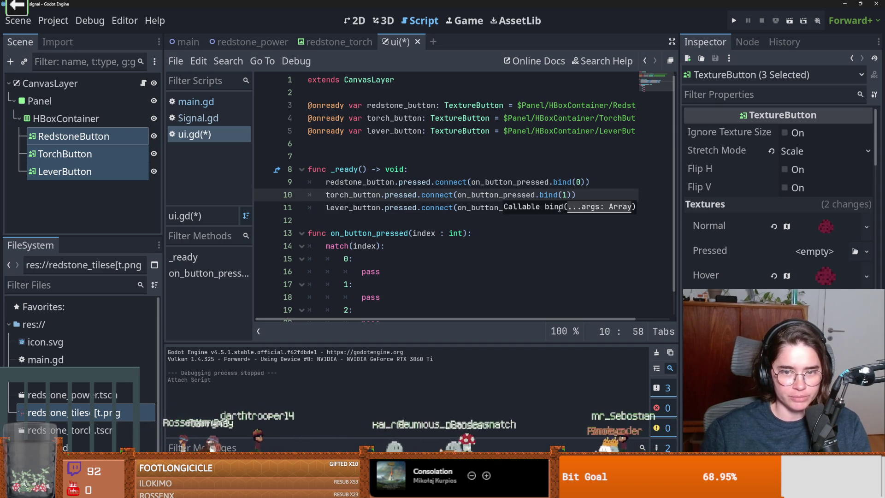
Step: Change the lever button's bind index from 0 to 2
{"action": "key", "text": "Down"}
{"action": "key", "text": "BackSpace"}
{"action": "type", "text": "2"}
{"action": "left_click", "coordinate": [591, 207]}
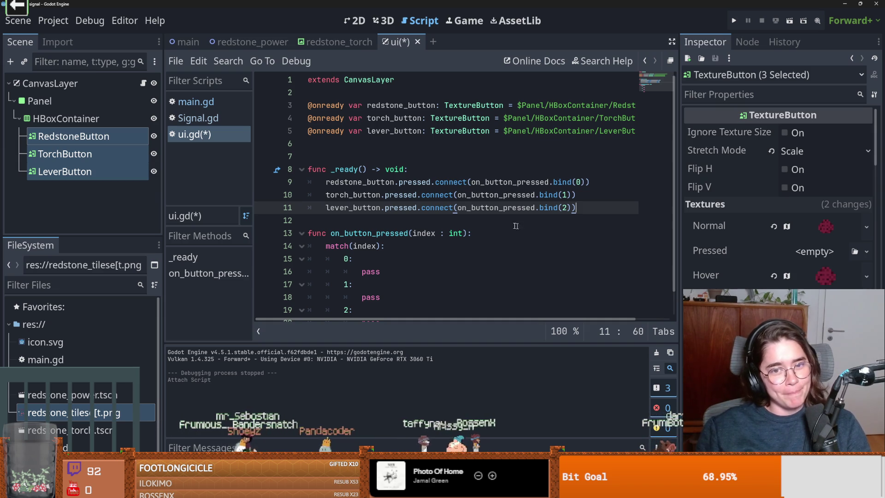
Step: Cancel the accidental close prompt and save ui.gd
{"action": "left_click", "coordinate": [542, 220]}
{"action": "key", "text": "ctrl+w"}
{"action": "left_click", "coordinate": [464, 265]}
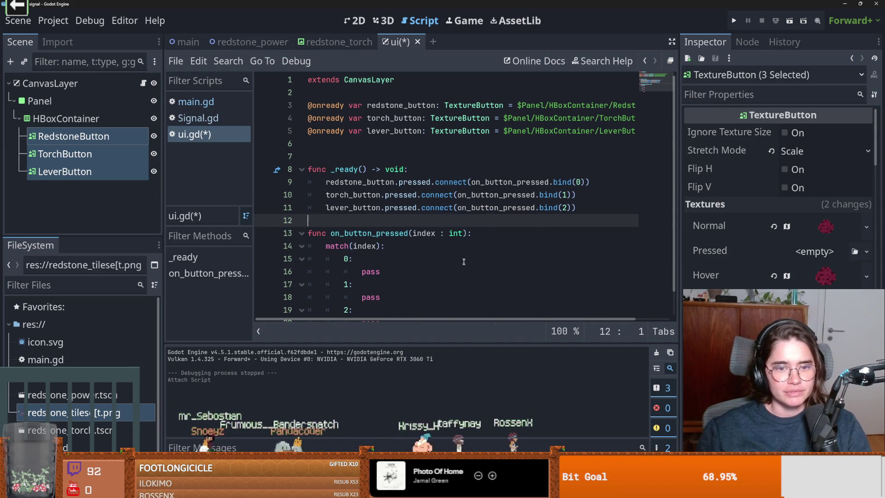
{"action": "key", "text": "ctrl+s"}
{"action": "scroll", "coordinate": [406, 215], "scroll_direction": "down", "scroll_amount": 1}
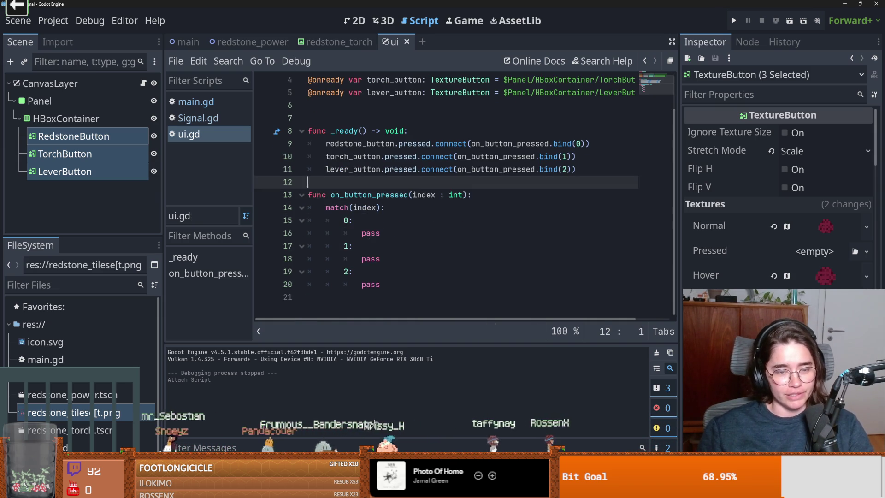
Step: Declare a current_state variable initialised to 0 below extends CanvasLayer and save
{"action": "double_click", "coordinate": [410, 238]}
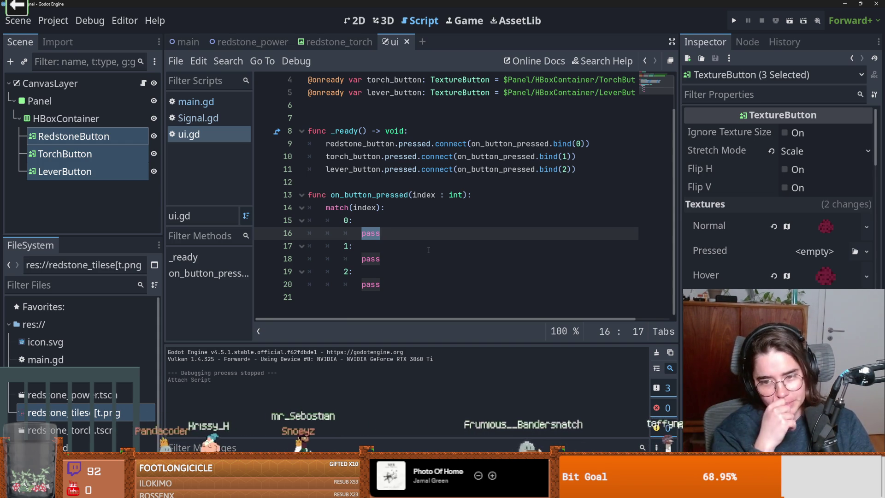
{"action": "left_click", "coordinate": [369, 259]}
{"action": "double_click", "coordinate": [364, 234]}
{"action": "scroll", "coordinate": [413, 217], "scroll_direction": "up", "scroll_amount": 1}
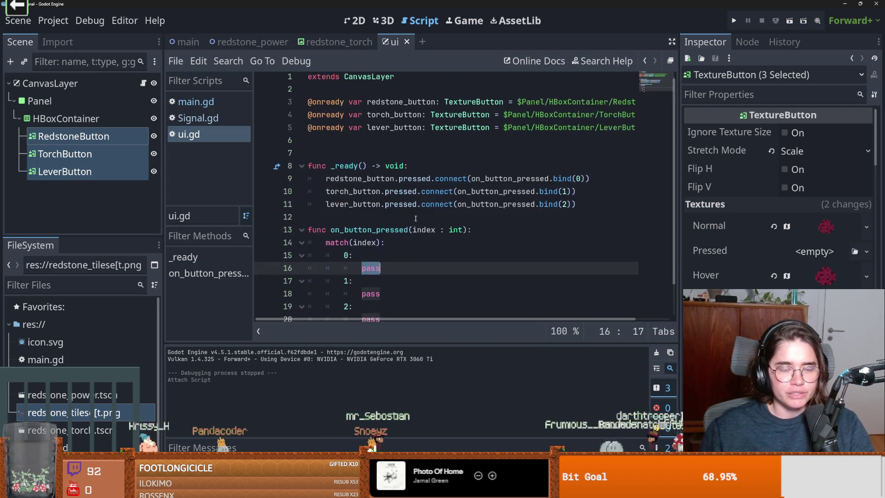
{"action": "scroll", "coordinate": [457, 235], "scroll_direction": "down", "scroll_amount": 1}
{"action": "scroll", "coordinate": [378, 211], "scroll_direction": "up", "scroll_amount": 1}
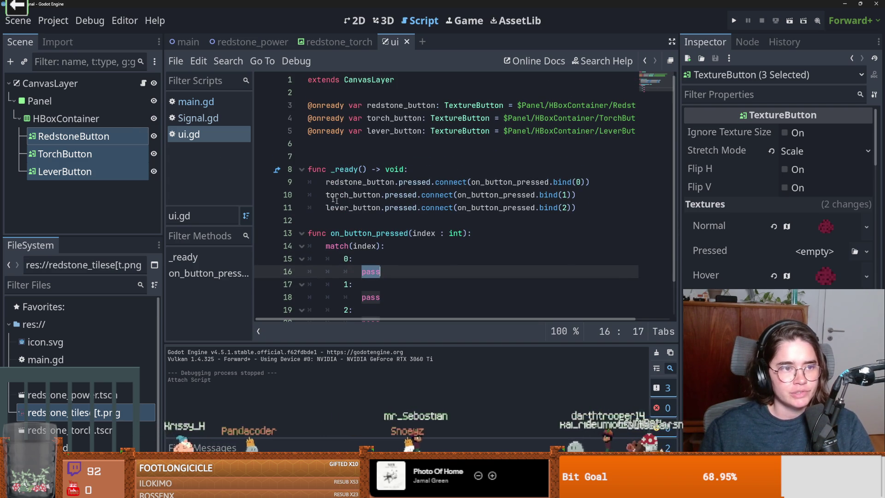
{"action": "left_click", "coordinate": [345, 159]}
{"action": "key", "text": "BackSpace"}
{"action": "left_click", "coordinate": [327, 105]}
{"action": "key", "text": "Return"}
{"action": "key", "text": "Return"}
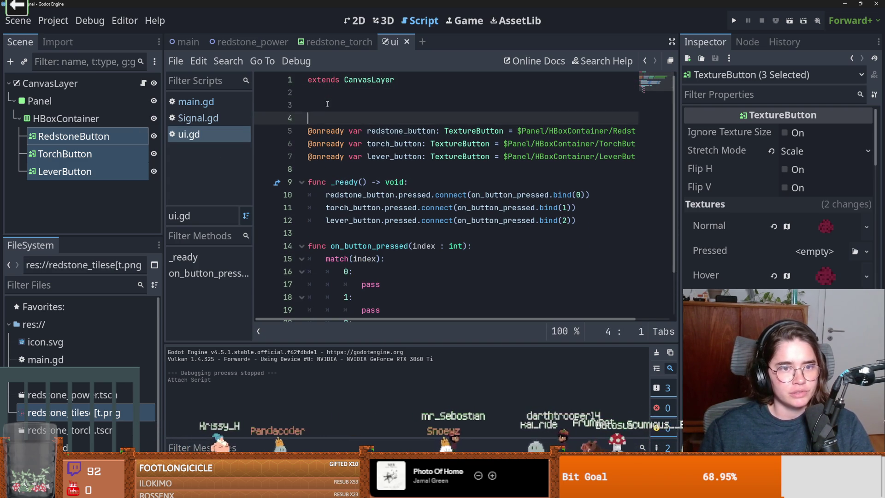
{"action": "left_click", "coordinate": [327, 104]}
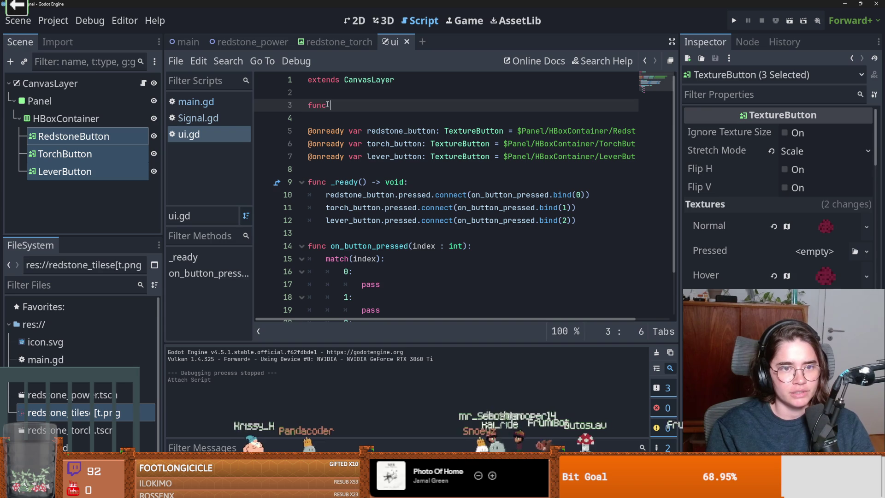
{"action": "key", "text": "BackSpace"}
{"action": "key", "text": "BackSpace"}
{"action": "key", "text": "BackSpace"}
{"action": "type", "text": "var"}
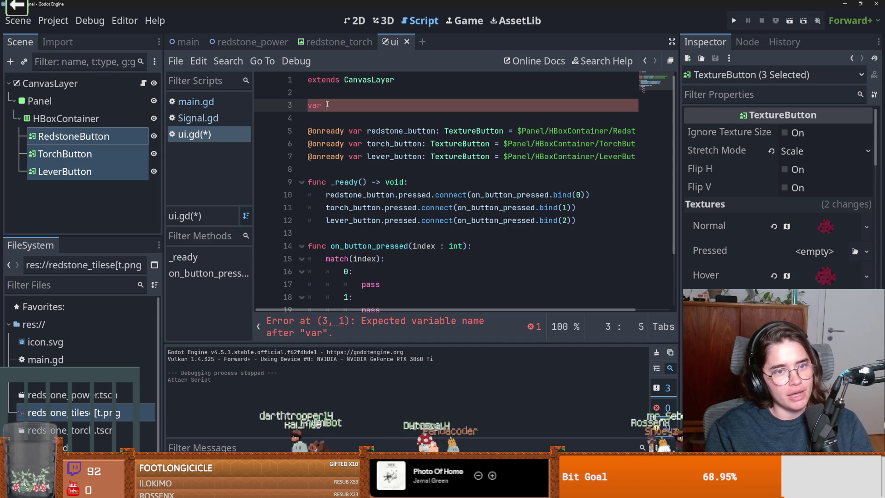
{"action": "type", "text": "In"}
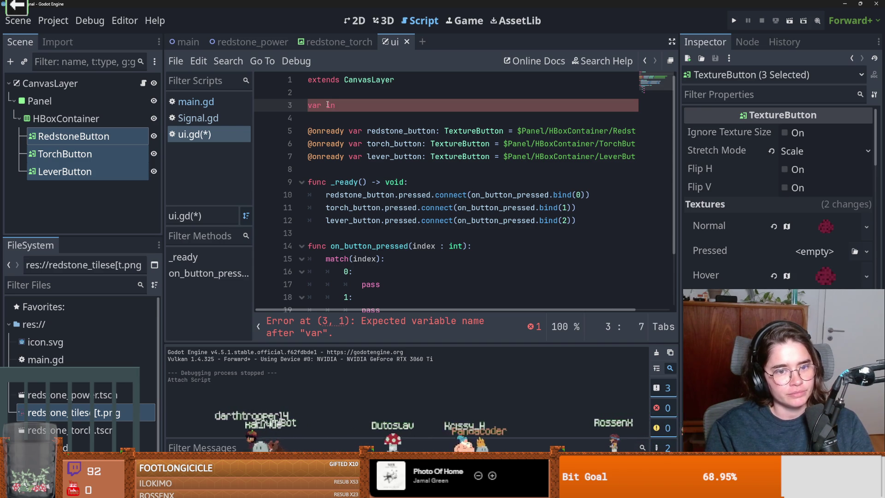
{"action": "type", "text": "current_"}
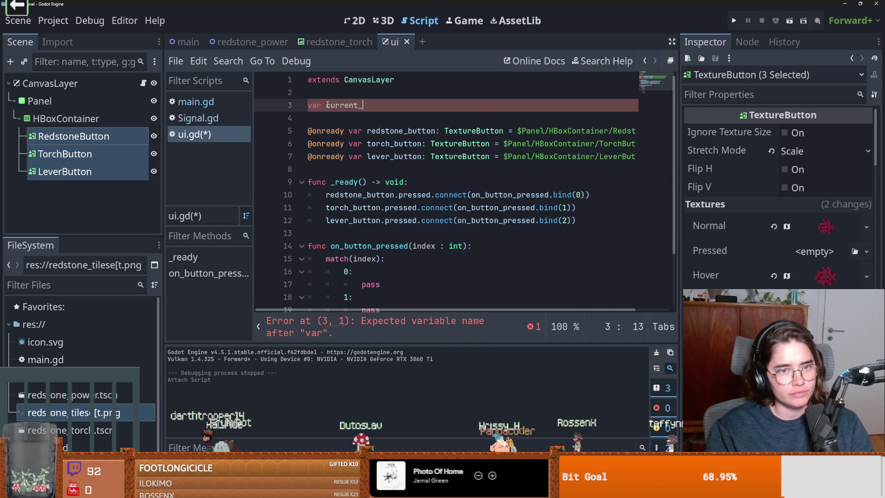
{"action": "type", "text": "state = 0"}
{"action": "key", "text": "ctrl+s"}
Step: Replace the match(index) block with current_state = index and save
{"action": "key", "text": "Left"}
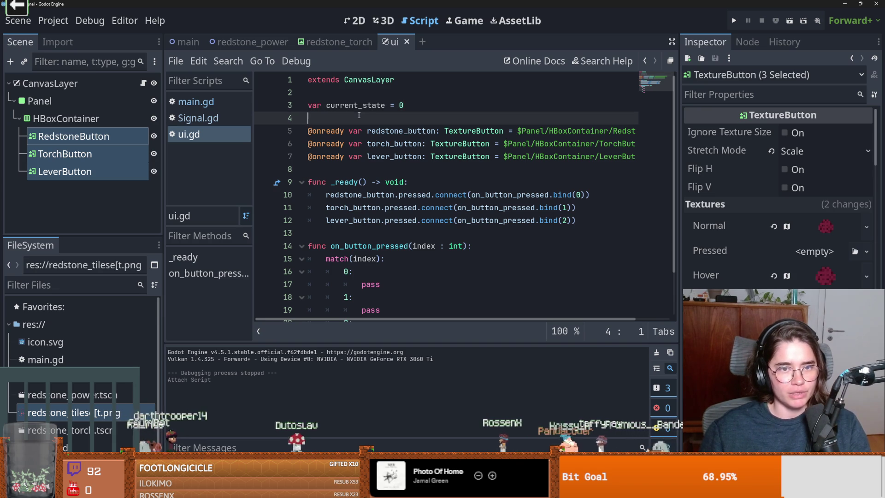
{"action": "left_click_drag", "start_coordinate": [392, 106], "coordinate": [326, 107]}
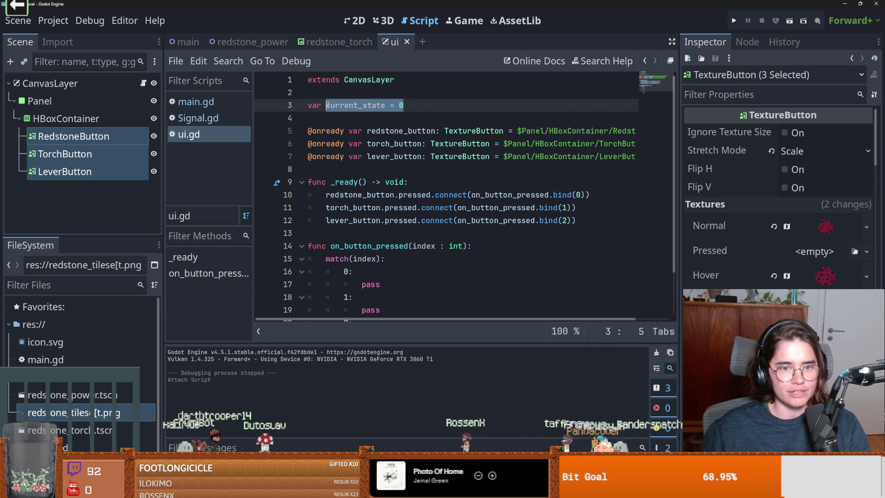
{"action": "scroll", "coordinate": [407, 191], "scroll_direction": "down", "scroll_amount": 1}
{"action": "left_click_drag", "start_coordinate": [385, 220], "coordinate": [325, 220]}
{"action": "key", "text": "ctrl+v"}
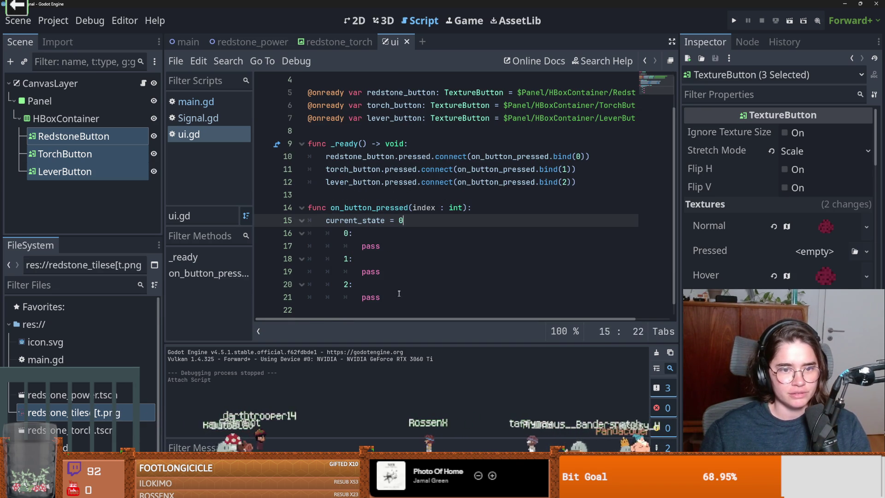
{"action": "left_click_drag", "start_coordinate": [381, 297], "coordinate": [354, 284]}
{"action": "left_click", "coordinate": [405, 221], "text": "shift"}
{"action": "key", "text": "BackSpace"}
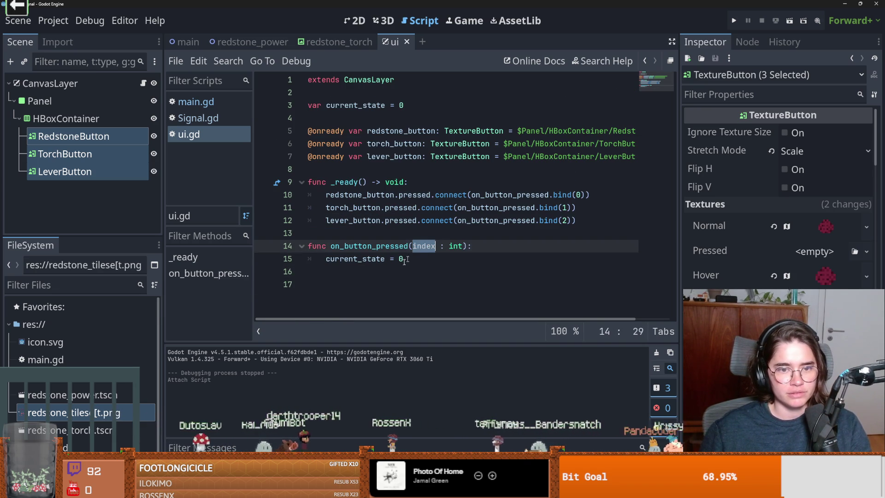
{"action": "key", "text": "BackSpace"}
{"action": "type", "text": "index"}
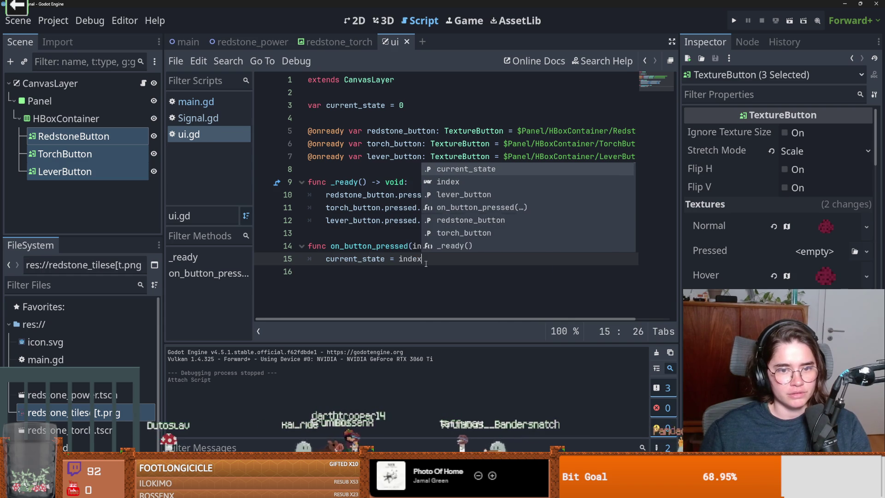
{"action": "key", "text": "ctrl+s"}
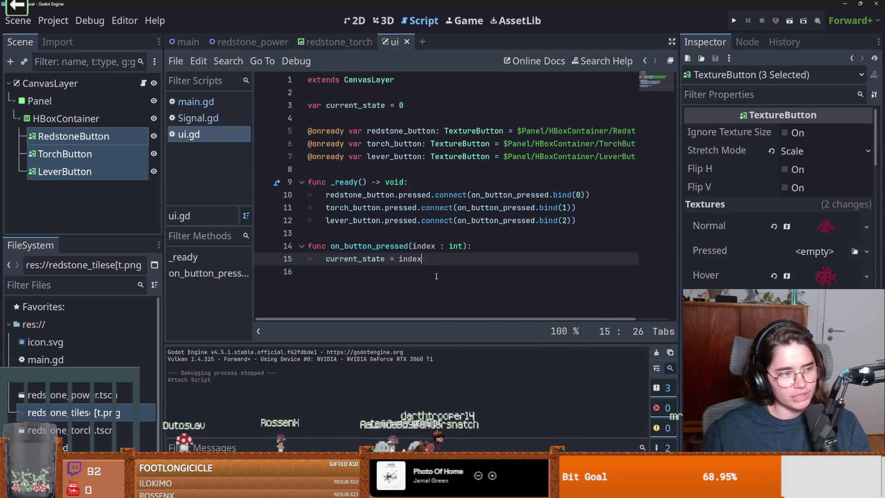
Step: Select the HBoxContainer holding the three buttons in the UI scene
{"action": "left_click", "coordinate": [380, 273]}
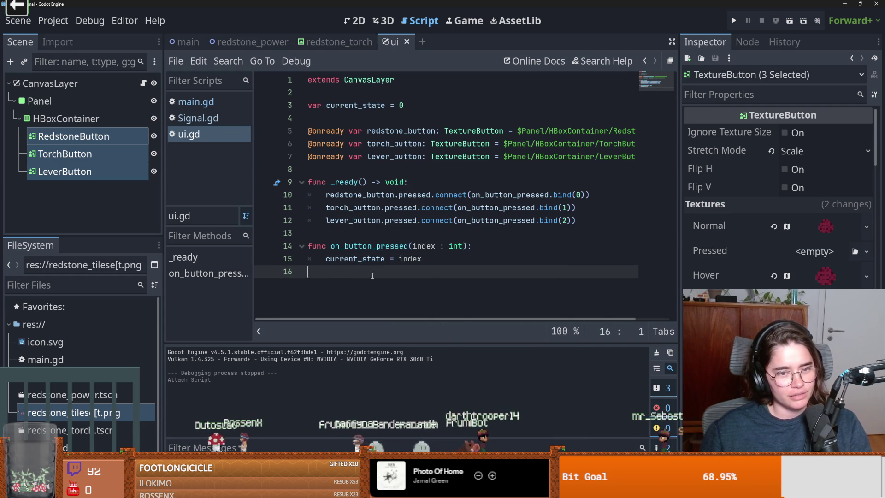
{"action": "left_click", "coordinate": [321, 232]}
{"action": "left_click", "coordinate": [407, 284]}
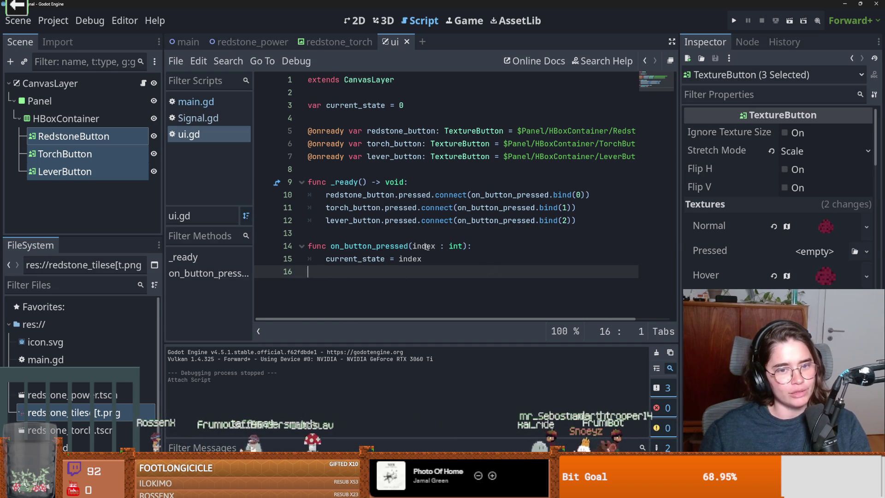
{"action": "key", "text": "Up"}
{"action": "key", "text": "Up"}
{"action": "key", "text": "Up"}
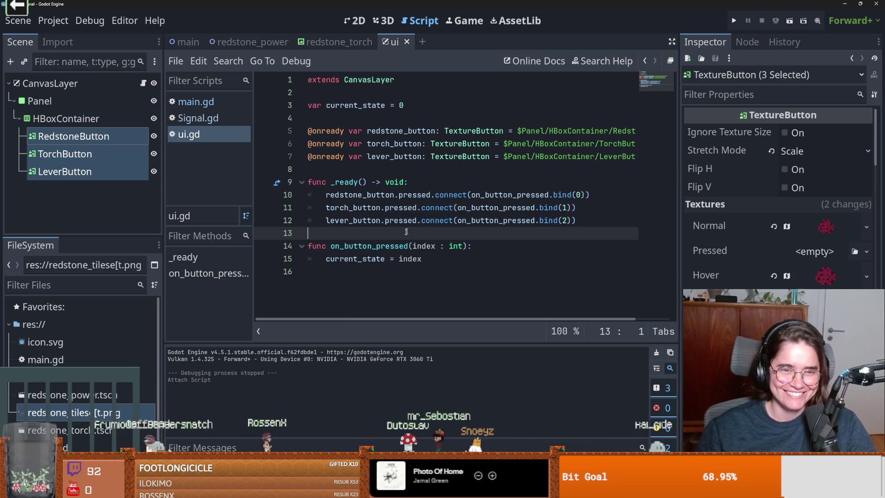
{"action": "double_click", "coordinate": [90, 121]}
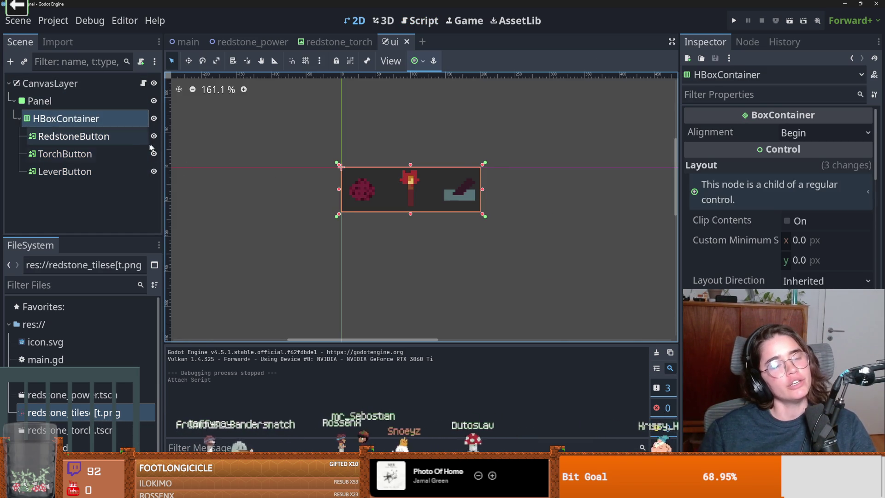
Step: Open CanvasLayer's script, then switch to the main scene's main.gd
{"action": "left_click", "coordinate": [142, 84]}
{"action": "key", "text": "ctrl+Tab"}
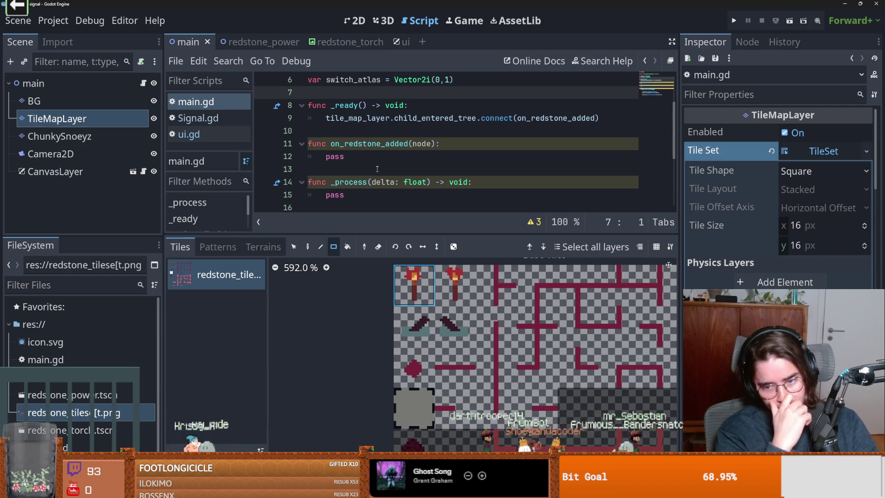
Step: Enlarge the script editor by dragging its split with the Tiles panel downward
{"action": "left_click", "coordinate": [364, 195]}
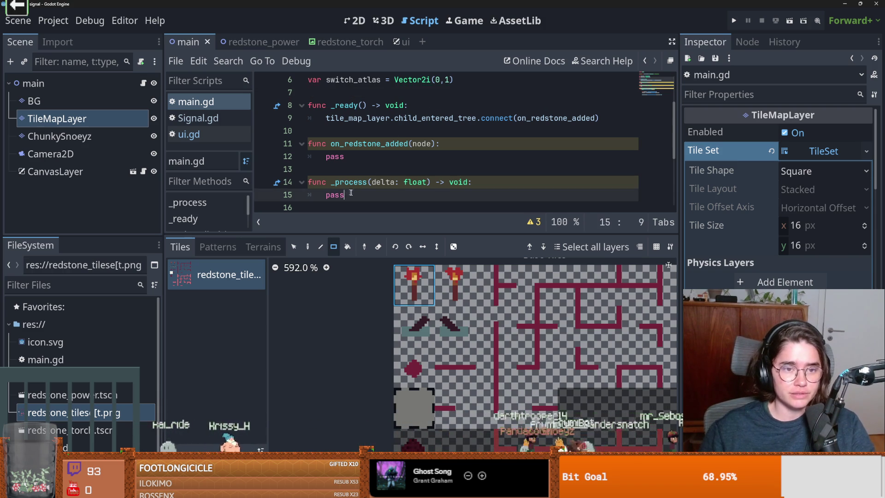
{"action": "scroll", "coordinate": [363, 183], "scroll_direction": "down", "scroll_amount": 3}
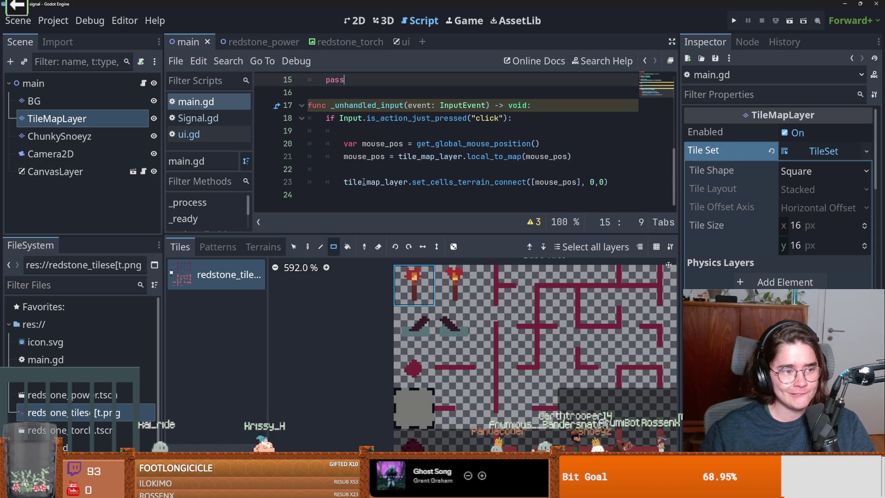
{"action": "scroll", "coordinate": [367, 175], "scroll_direction": "up", "scroll_amount": 2}
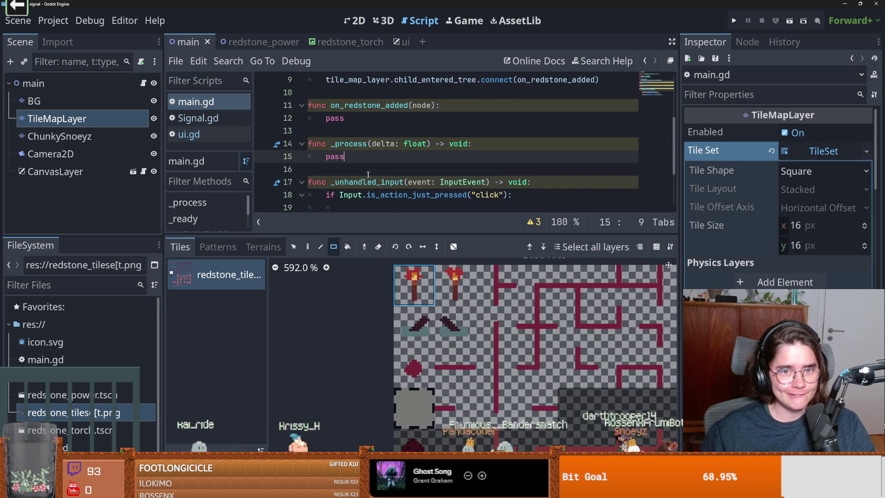
{"action": "left_click_drag", "start_coordinate": [436, 233], "coordinate": [435, 347]}
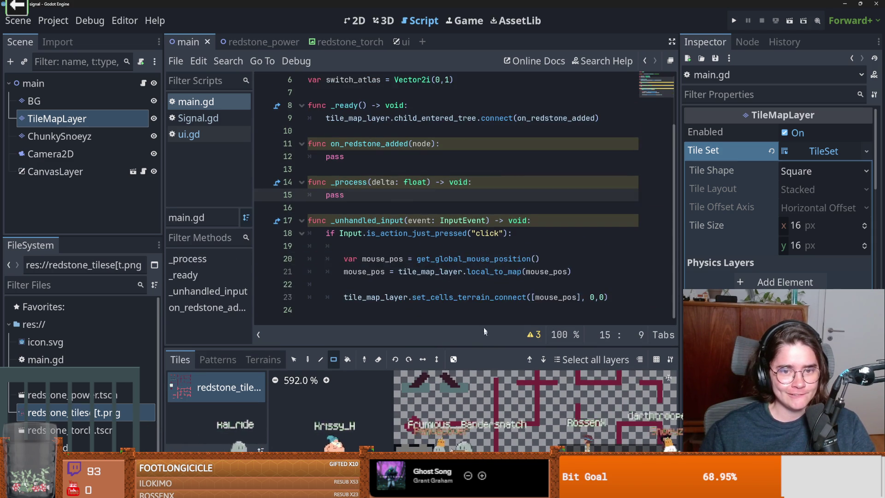
Step: Check where tile_map_layer is used, then insert blank lines after the click check in _unhandled_input
{"action": "scroll", "coordinate": [388, 190], "scroll_direction": "up", "scroll_amount": 3}
{"action": "left_click", "coordinate": [388, 191]}
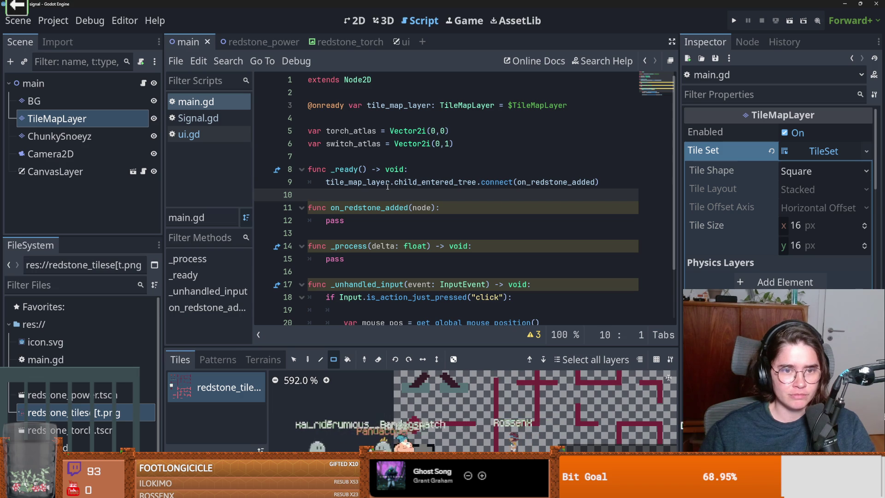
{"action": "double_click", "coordinate": [387, 183]}
{"action": "scroll", "coordinate": [383, 220], "scroll_direction": "down", "scroll_amount": 2}
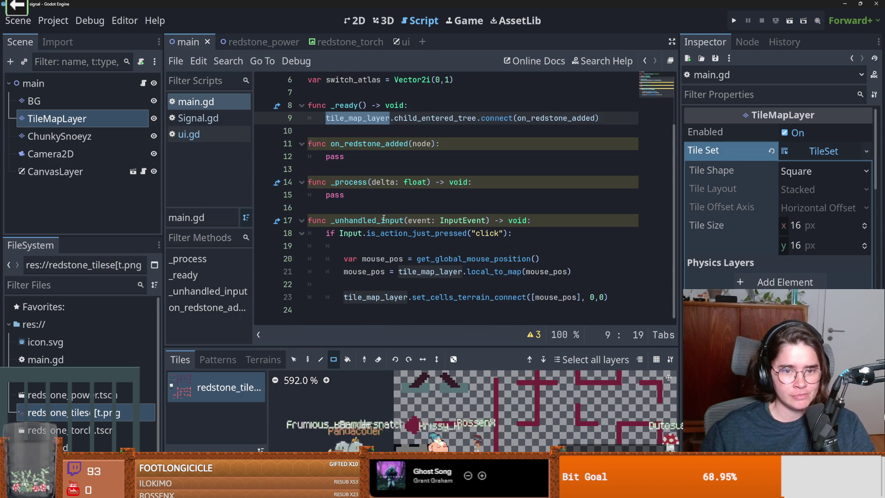
{"action": "scroll", "coordinate": [383, 207], "scroll_direction": "up", "scroll_amount": 1}
{"action": "scroll", "coordinate": [521, 245], "scroll_direction": "down", "scroll_amount": 1}
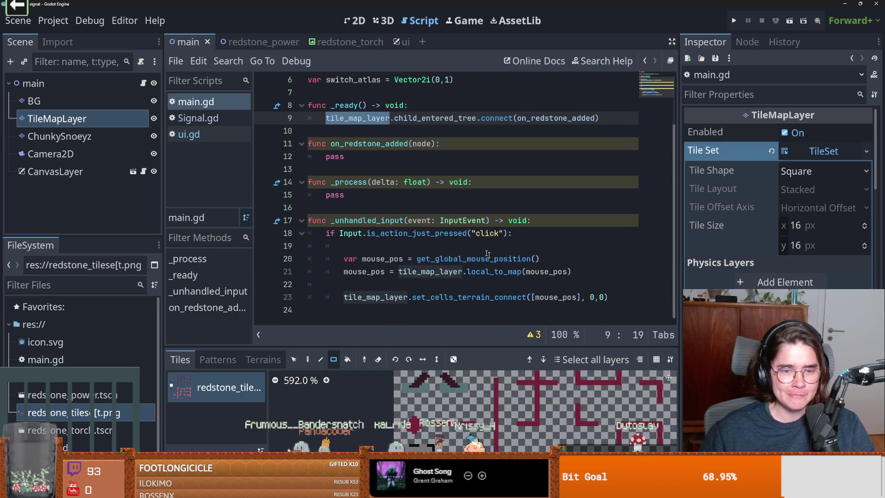
{"action": "left_click", "coordinate": [445, 247]}
{"action": "key", "text": "Return"}
{"action": "key", "text": "Return"}
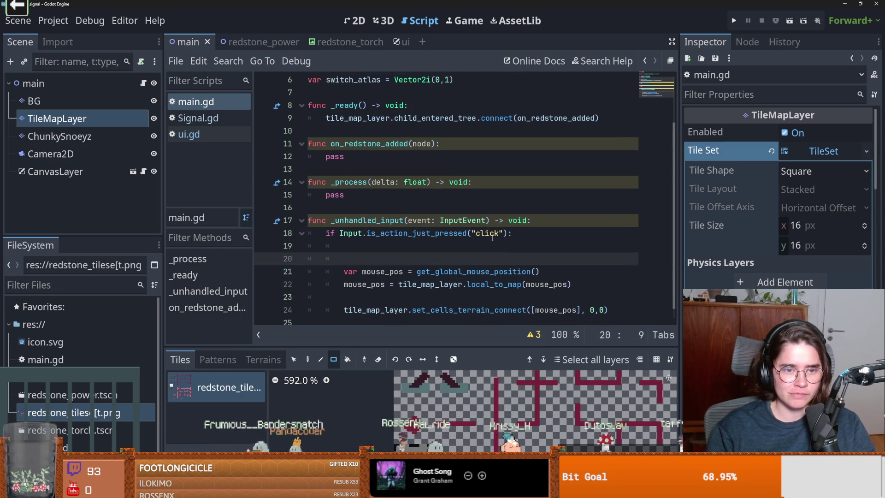
{"action": "scroll", "coordinate": [369, 208], "scroll_direction": "up", "scroll_amount": 1}
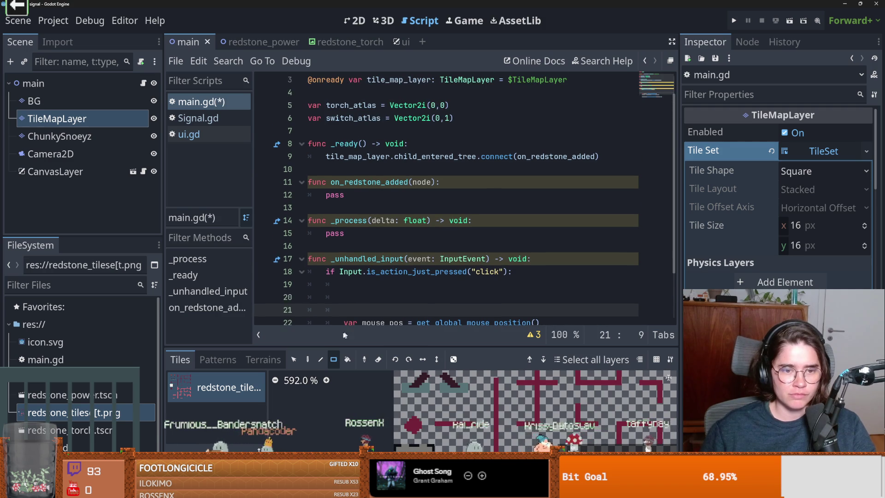
{"action": "left_click", "coordinate": [358, 297]}
{"action": "type", "text": "s"}
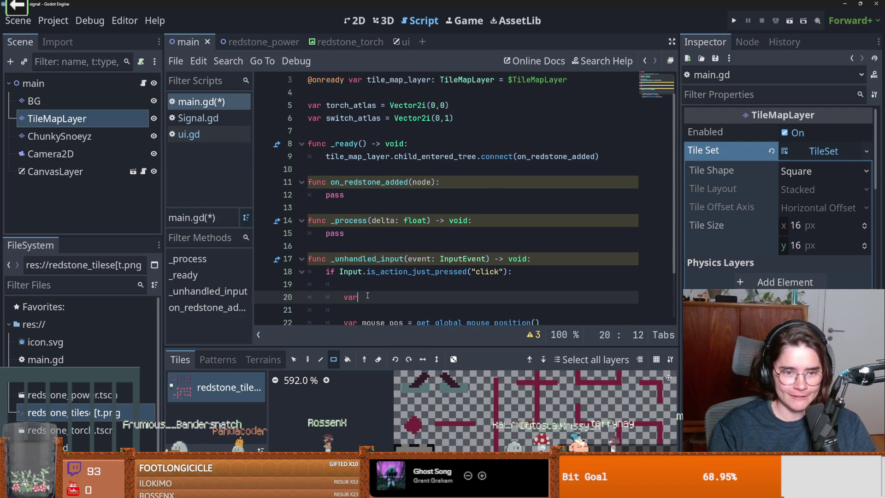
{"action": "type", "text": "="}
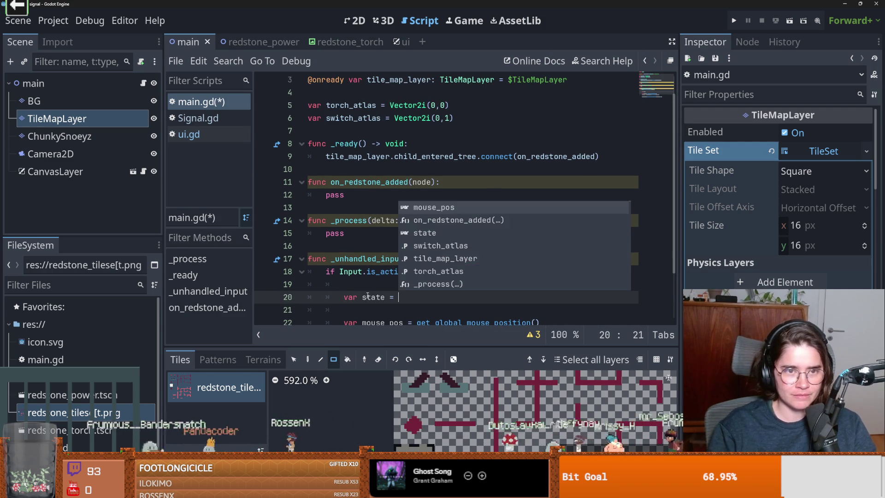
{"action": "scroll", "coordinate": [369, 277], "scroll_direction": "up", "scroll_amount": 1}
{"action": "left_click", "coordinate": [335, 118]}
{"action": "key", "text": "Return"}
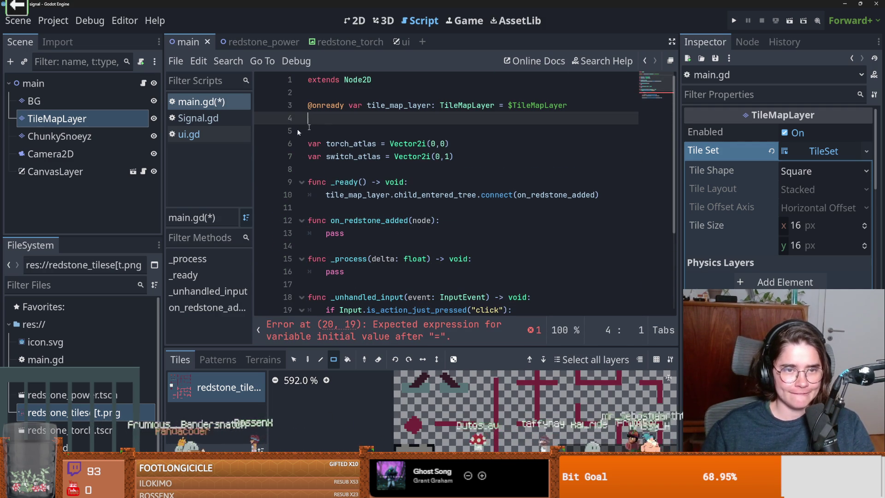
{"action": "left_click_drag", "start_coordinate": [55, 171], "coordinate": [342, 118]}
{"action": "double_click", "coordinate": [392, 118]}
Step: Assign canvas_layer.current_state to the int state variable, confirming the name in ui.gd, and open a match line
{"action": "scroll", "coordinate": [378, 244], "scroll_direction": "down", "scroll_amount": 4}
{"action": "left_click", "coordinate": [422, 221]}
{"action": "type", "text": "canvas_layer."}
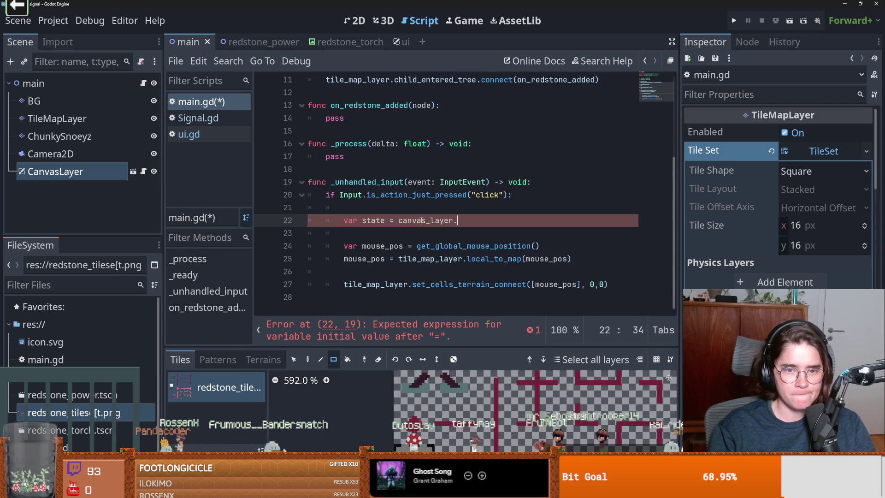
{"action": "type", "text": ".state"}
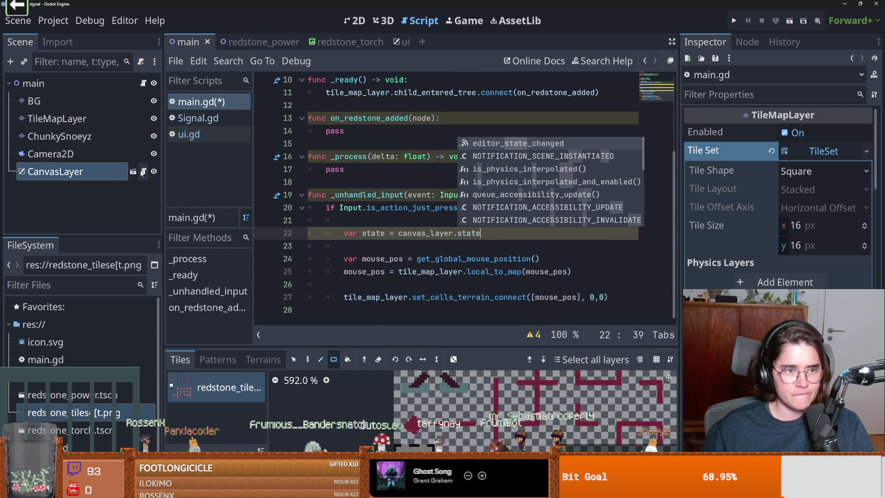
{"action": "left_click", "coordinate": [143, 172]}
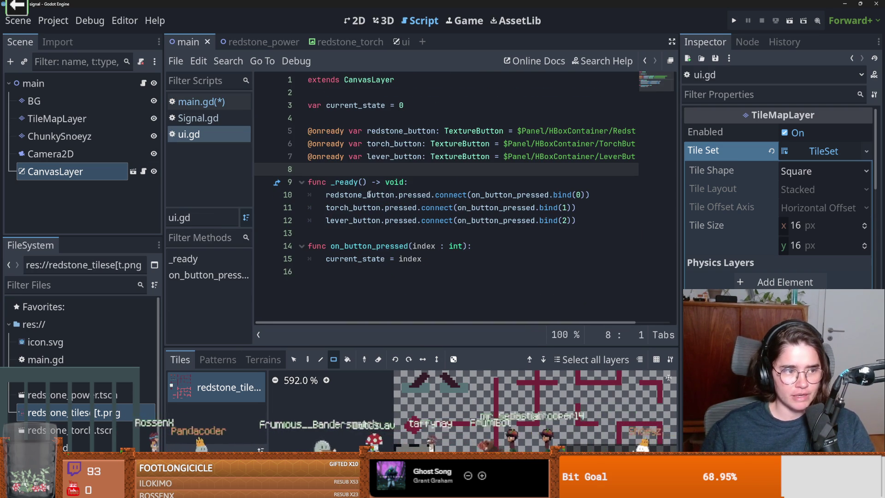
{"action": "left_click", "coordinate": [143, 83]}
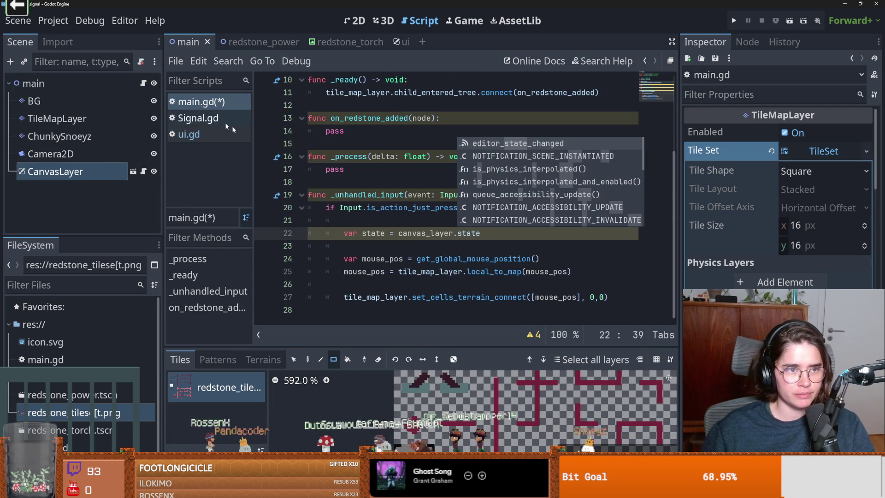
{"action": "double_click", "coordinate": [465, 235]}
{"action": "type", "text": "current_state"}
{"action": "type", "text": " : int"}
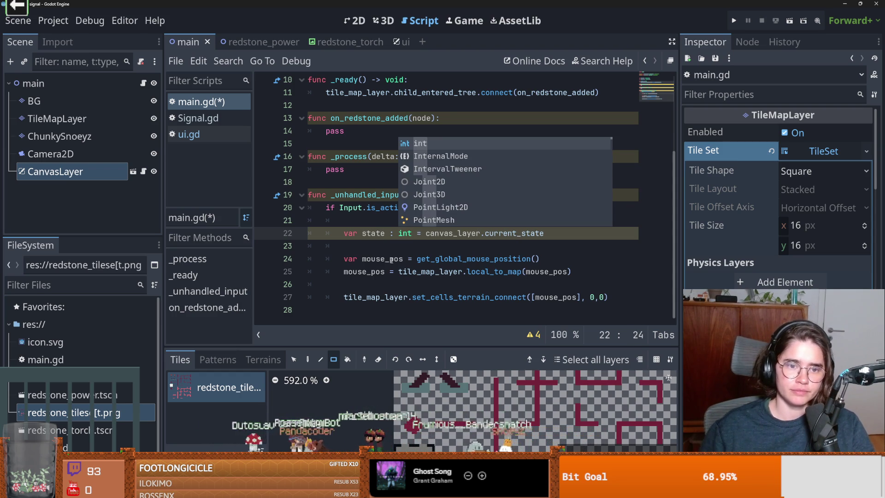
{"action": "left_click", "coordinate": [394, 247]}
{"action": "key", "text": "Return"}
{"action": "type", "text": "match(state"}
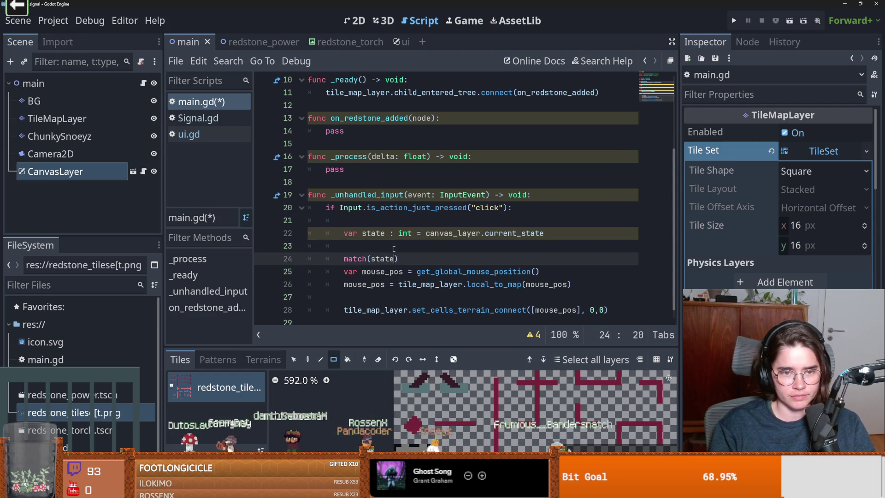
Step: Add match cases 0, 1 and 2 with pass placeholders, then save the script
{"action": "type", "text": ":"}
{"action": "key", "text": "Return"}
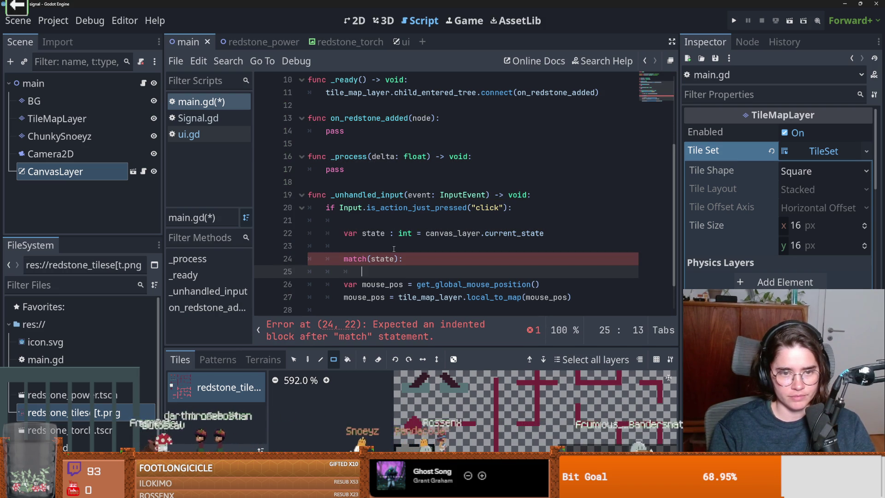
{"action": "type", "text": "0:"}
{"action": "key", "text": "Return"}
{"action": "type", "text": "p"}
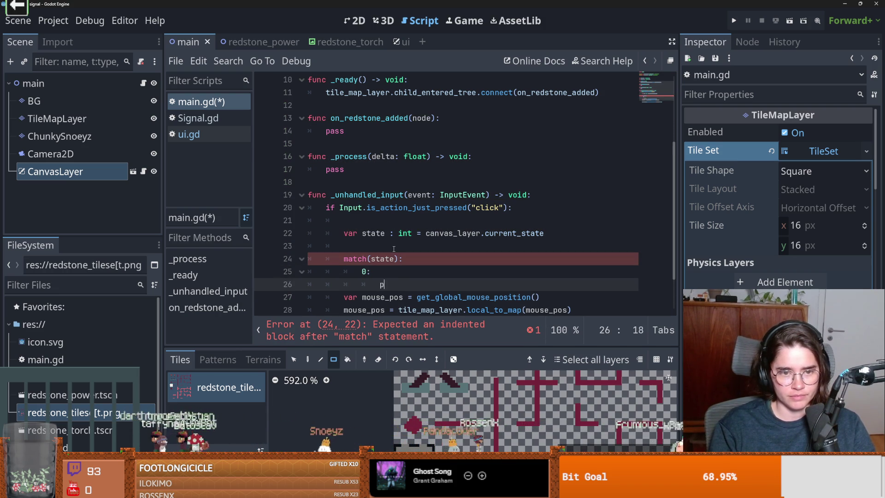
{"action": "key", "text": "Return"}
{"action": "type", "text": ":"}
{"action": "key", "text": "Return"}
{"action": "type", "text": "pass"}
{"action": "key", "text": "Return"}
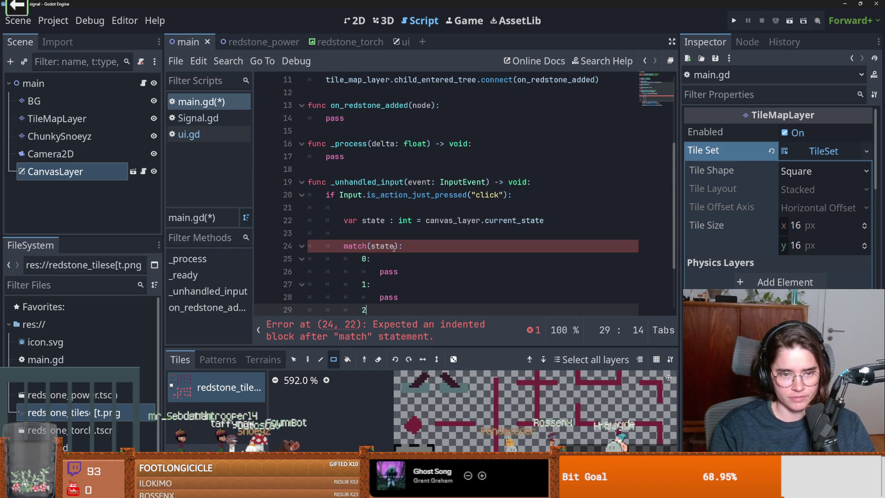
{"action": "type", "text": ":"}
{"action": "key", "text": "Return"}
{"action": "key", "text": "ctrl+s"}
Step: Replace case 0's pass with set_redstone(pos)
{"action": "scroll", "coordinate": [386, 236], "scroll_direction": "down", "scroll_amount": 2}
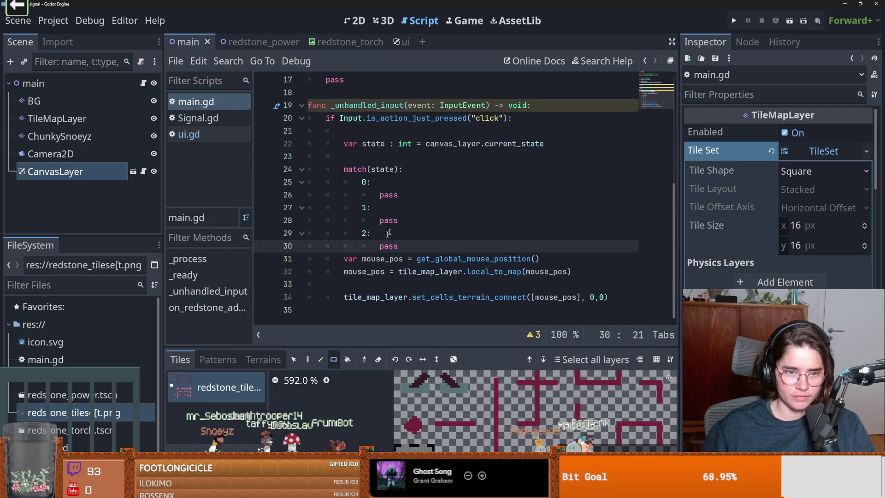
{"action": "double_click", "coordinate": [391, 196]}
{"action": "type", "text": "set_"}
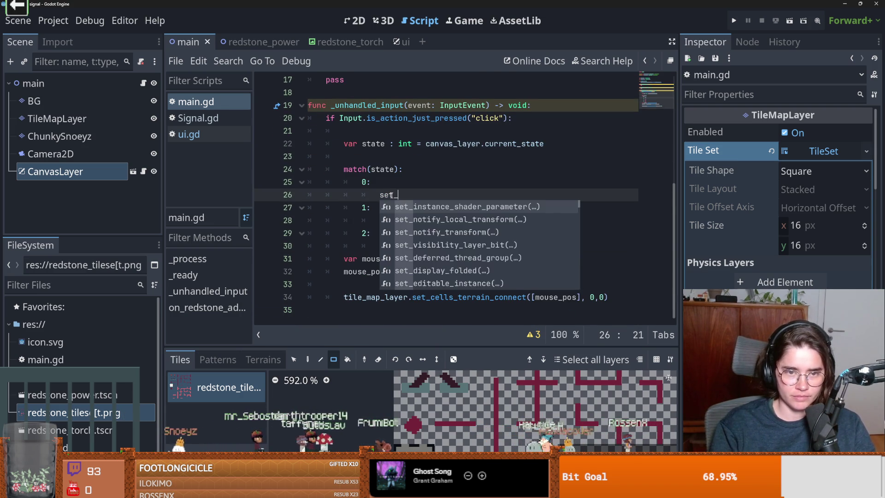
{"action": "type", "text": "redstone("}
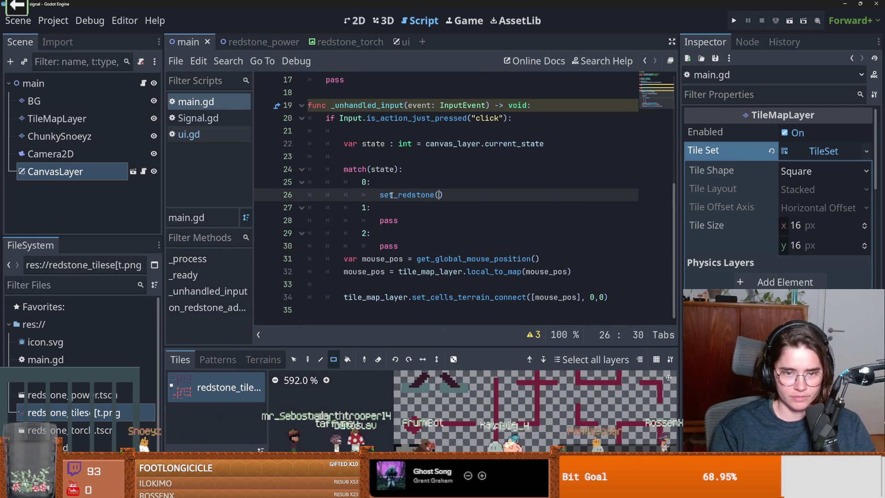
{"action": "type", "text": "pos"}
Step: Move the two mouse_pos lines above the match block and fix their indentation
{"action": "left_click", "coordinate": [378, 247]}
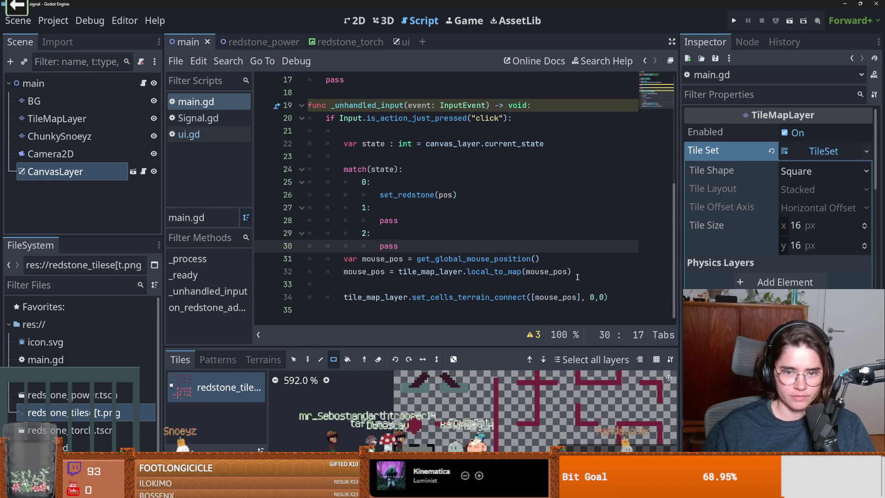
{"action": "left_click_drag", "start_coordinate": [578, 278], "coordinate": [310, 259]}
{"action": "key", "text": "ctrl+x"}
{"action": "left_click", "coordinate": [384, 156]}
{"action": "key", "text": "ctrl+v"}
{"action": "scroll", "coordinate": [384, 213], "scroll_direction": "down", "scroll_amount": 1}
{"action": "left_click", "coordinate": [344, 143]}
{"action": "key", "text": "BackSpace"}
{"action": "left_click", "coordinate": [407, 304]}
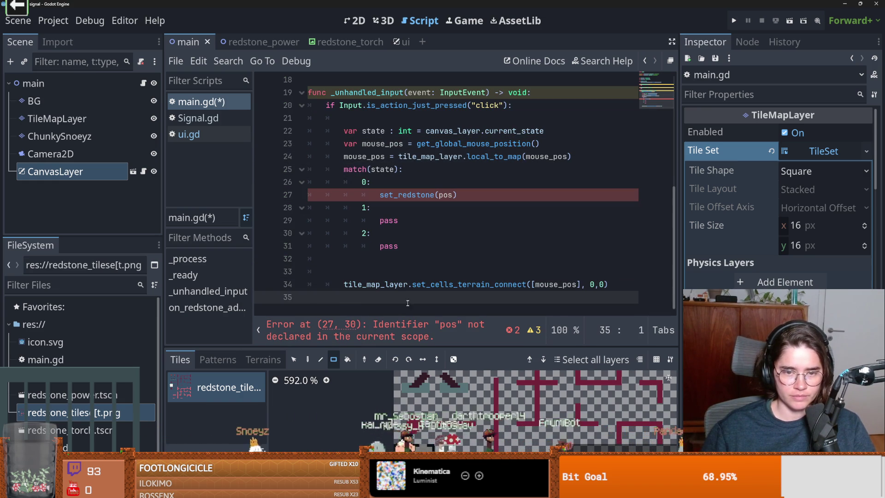
Step: Move the set_cells_terrain_connect([mouse_pos], 0, 0) call from line 34 into case 0, replacing set_redstone(pos)
{"action": "left_click_drag", "start_coordinate": [609, 284], "coordinate": [343, 284]}
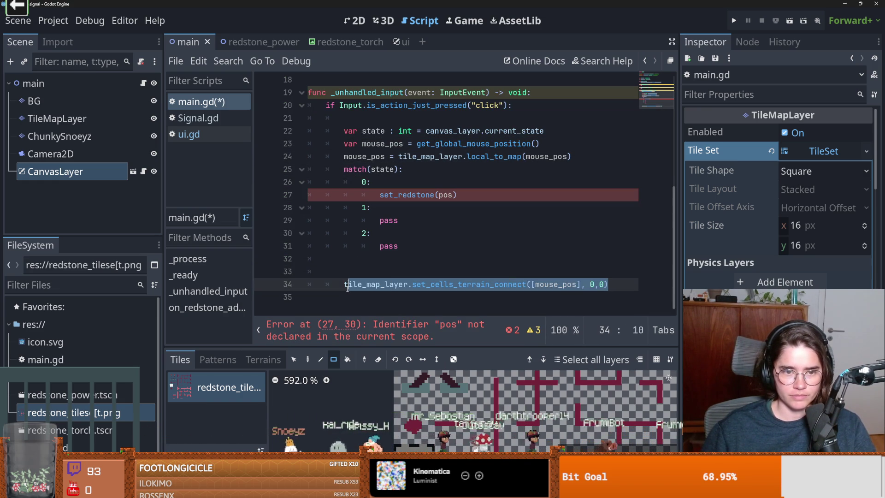
{"action": "key", "text": "ctrl+x"}
{"action": "left_click", "coordinate": [457, 195]}
{"action": "left_click_drag", "start_coordinate": [457, 196], "coordinate": [380, 195]}
{"action": "key", "text": "ctrl+v"}
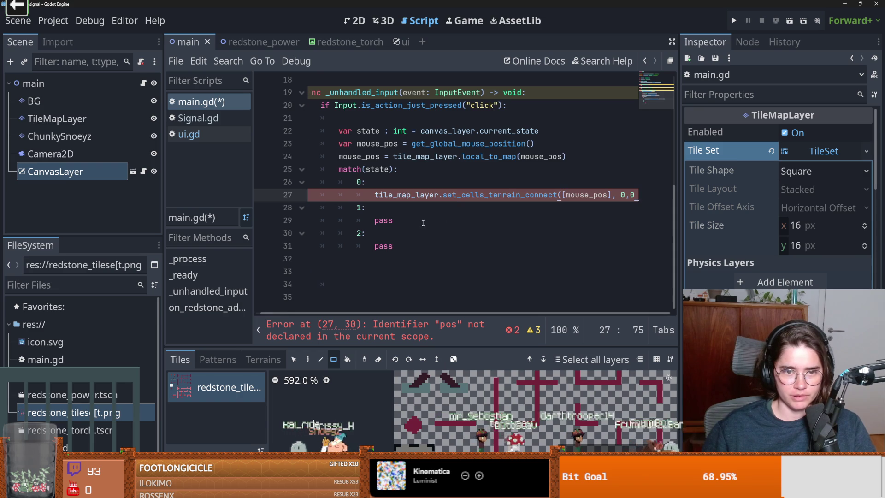
Step: Replace case 1's pass with tile_map_layer.set and browse the method suggestions
{"action": "double_click", "coordinate": [384, 224]}
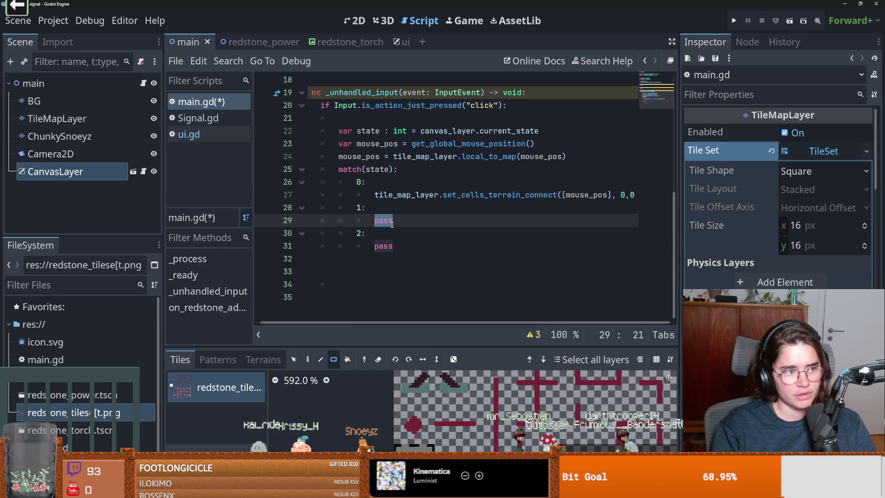
{"action": "type", "text": "tile"}
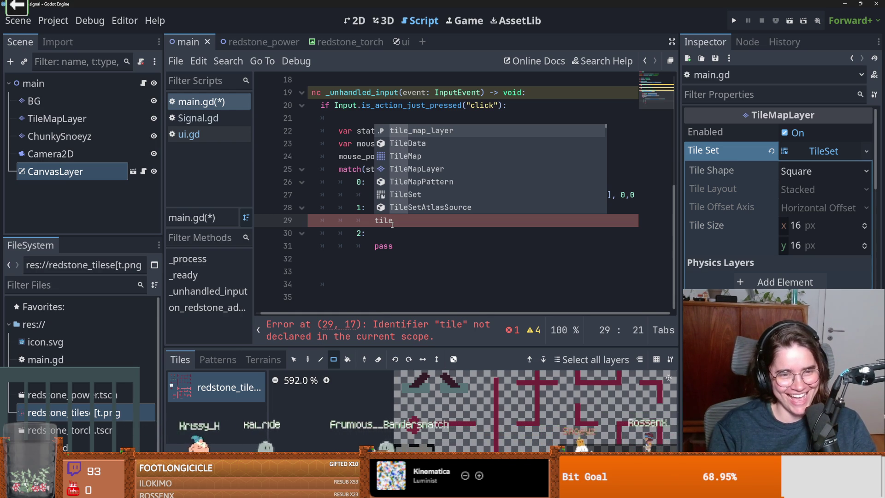
{"action": "key", "text": "Return"}
{"action": "type", "text": ".set"}
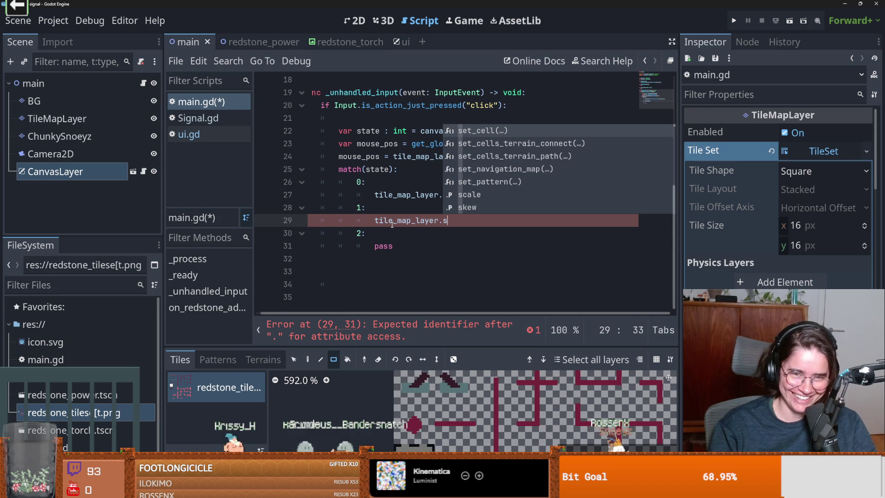
{"action": "key", "text": "Down"}
{"action": "key", "text": "Down"}
{"action": "key", "text": "Down"}
{"action": "key", "text": "Up"}
{"action": "key", "text": "Up"}
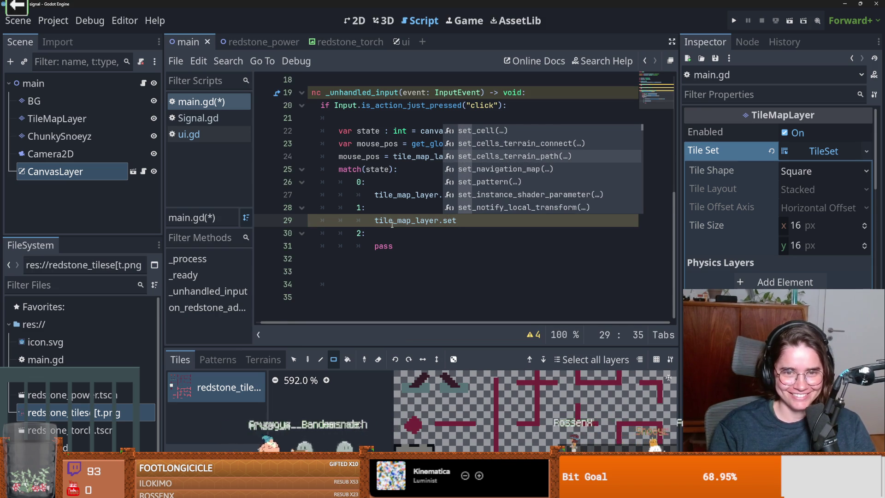
Step: Complete case 1's call as tile_map_layer.set_cell() from the autocomplete list
{"action": "key", "text": "Up"}
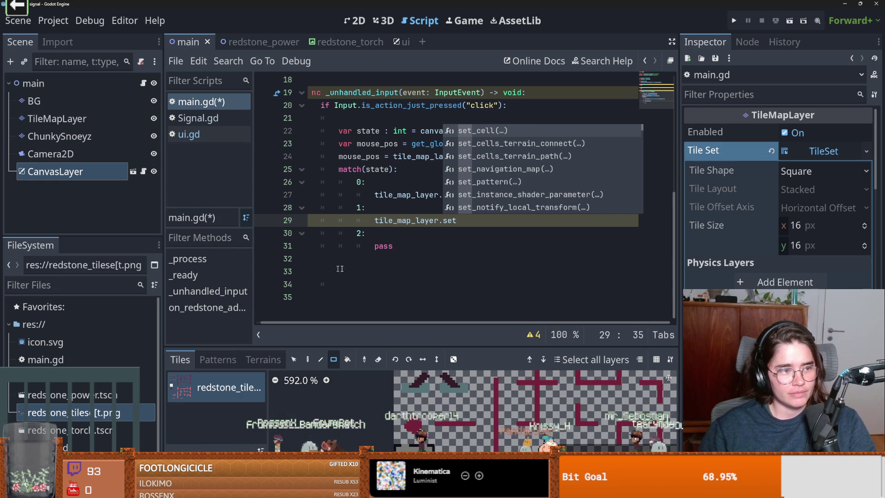
{"action": "left_click", "coordinate": [330, 267]}
{"action": "left_click", "coordinate": [462, 221]}
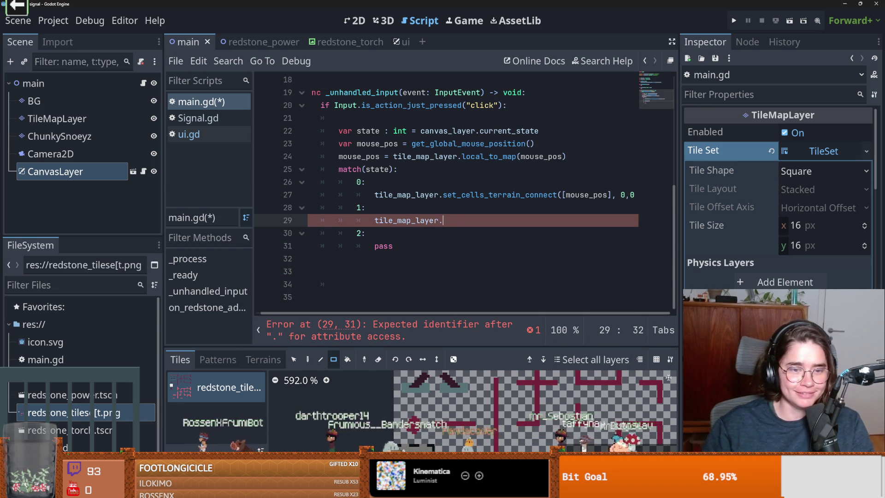
{"action": "key", "text": "ctrl+space"}
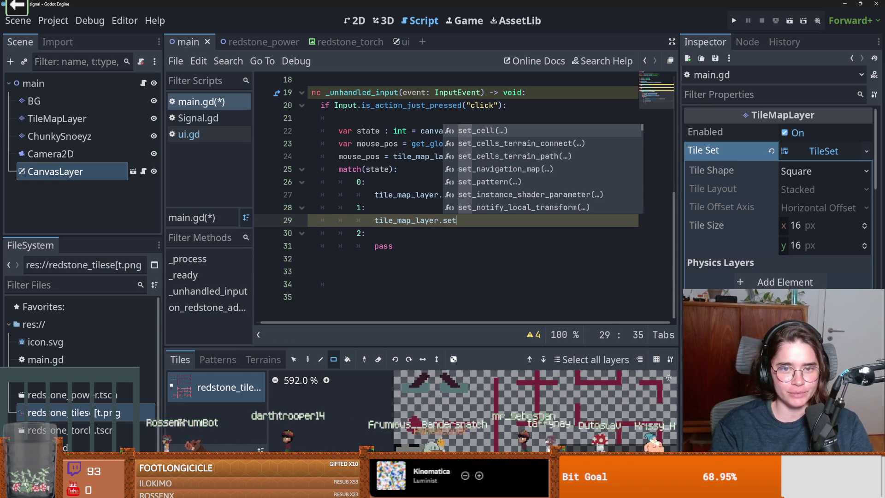
{"action": "key", "text": "Return"}
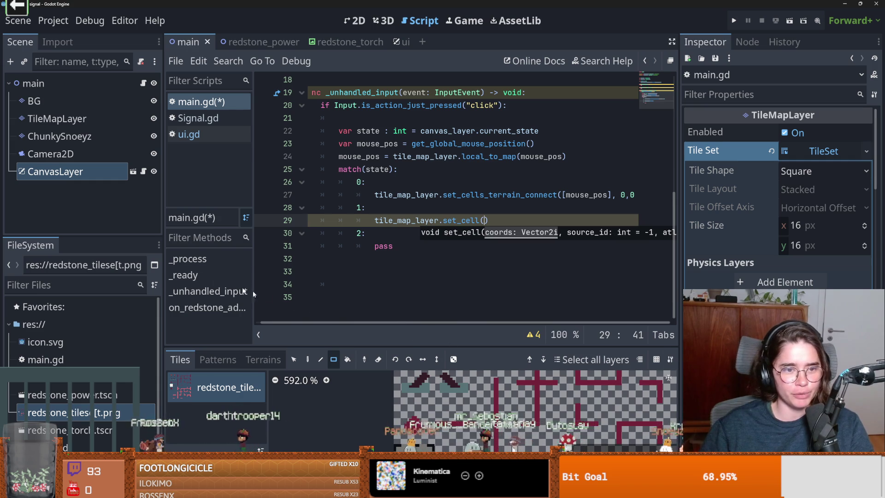
Step: Narrow the left dock to widen the script editor and recall the set_cell parameter hint
{"action": "left_click_drag", "start_coordinate": [165, 266], "coordinate": [79, 267]}
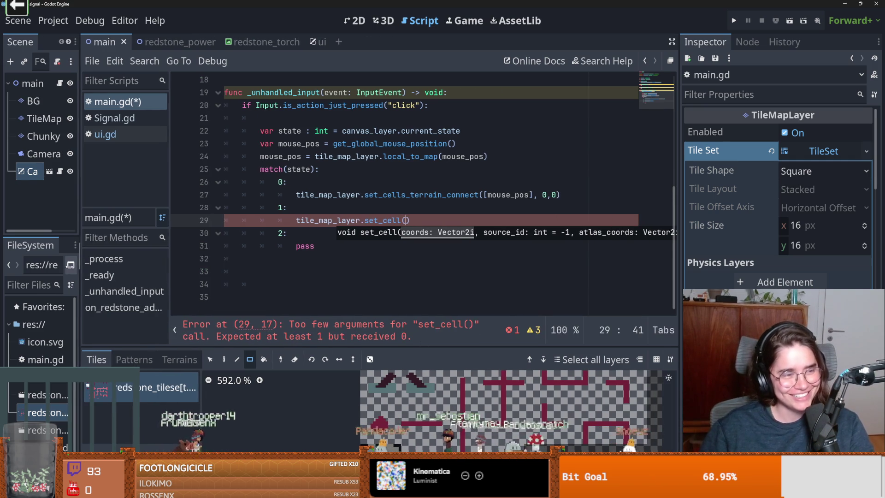
{"action": "key", "text": "Escape"}
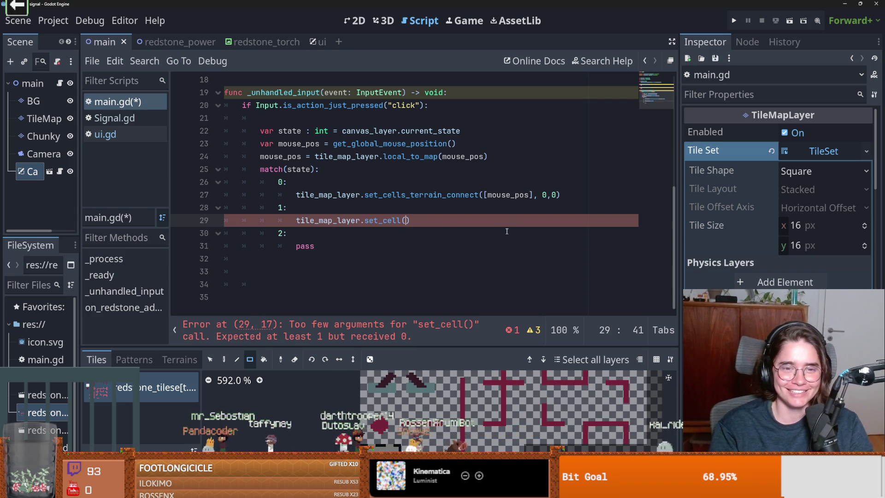
{"action": "key", "text": "ctrl+space"}
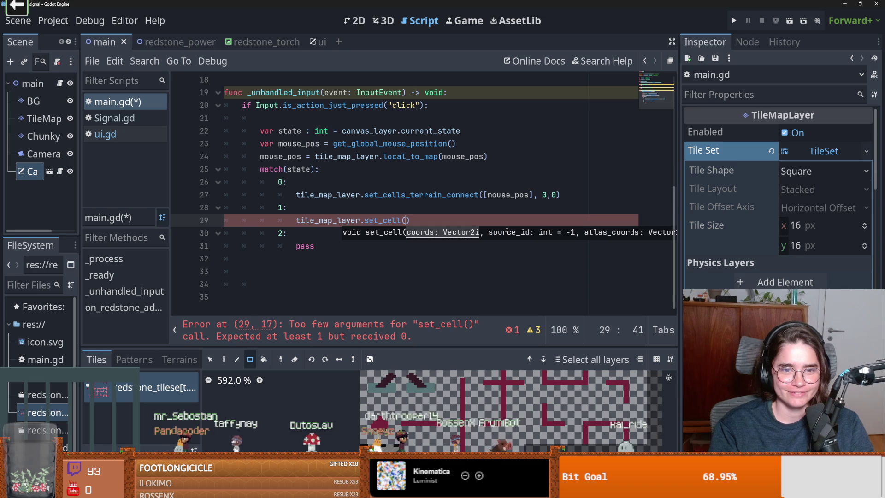
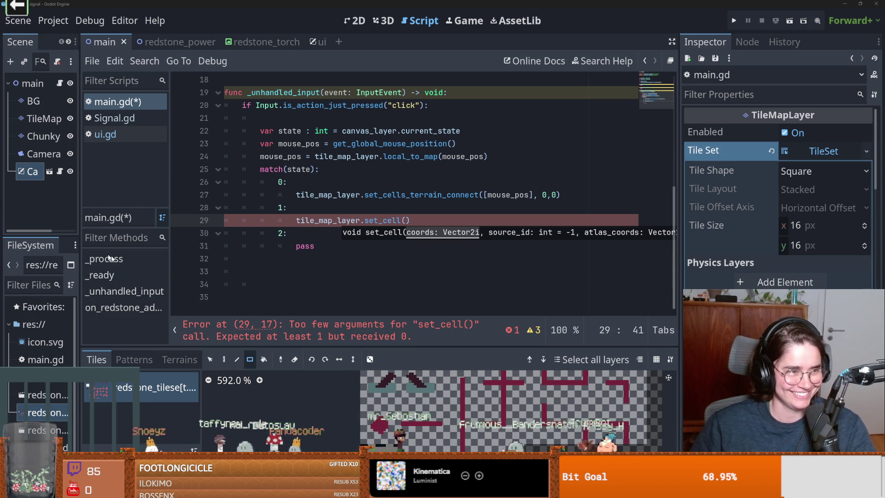
Step: Switch from main.gd in the Godot script editor to the Discord window
{"action": "key", "text": "alt+Tab"}
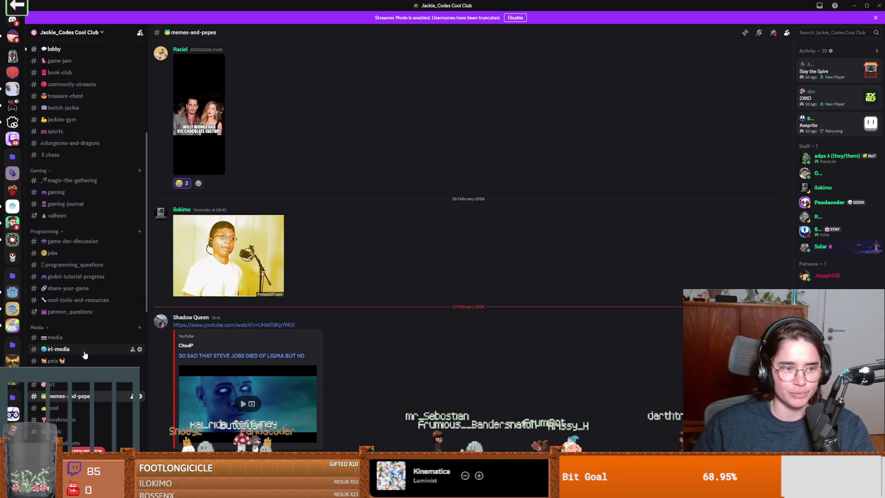
Step: Scroll the memes channel, view an image full-size zoomed in, then close the viewer
{"action": "scroll", "coordinate": [230, 277], "scroll_direction": "up", "scroll_amount": 4}
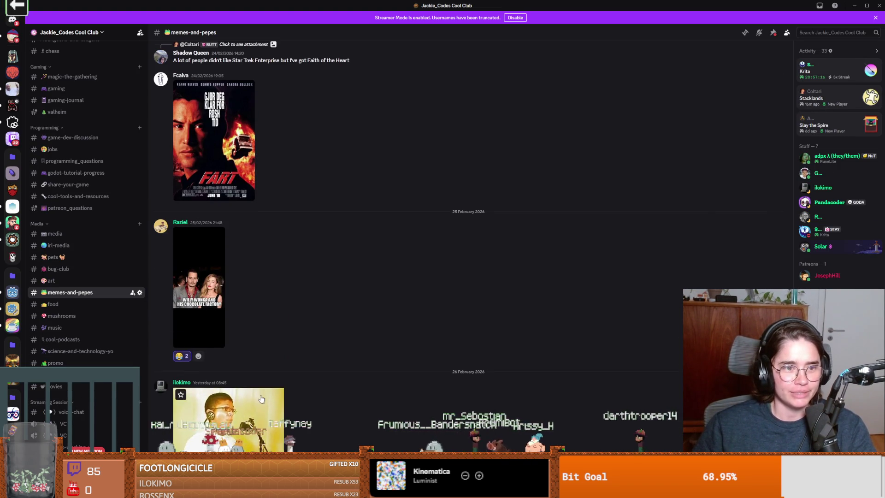
{"action": "left_click", "coordinate": [198, 277]}
{"action": "left_click", "coordinate": [447, 295]}
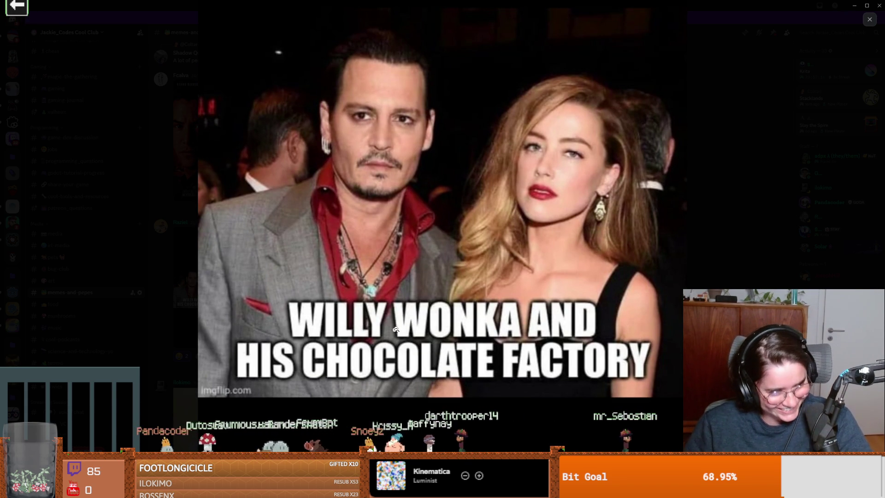
{"action": "key", "text": "Escape"}
{"action": "scroll", "coordinate": [447, 388], "scroll_direction": "down", "scroll_amount": 5}
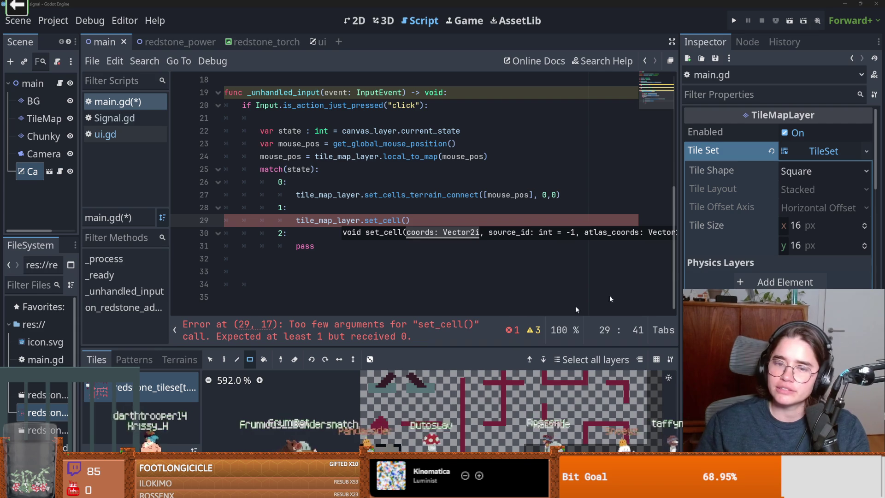
Step: Copy the torch_atlas name from line 7 into the set_cell call on line 29
{"action": "left_click", "coordinate": [407, 221]}
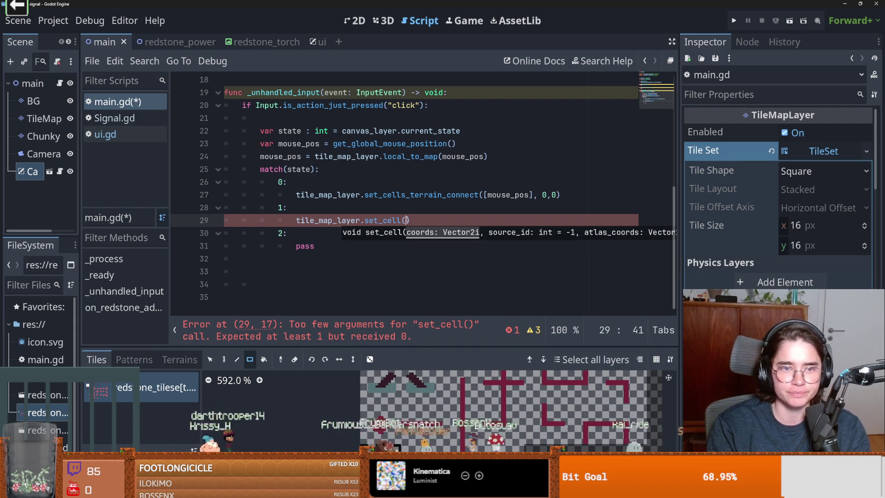
{"action": "scroll", "coordinate": [276, 141], "scroll_direction": "up", "scroll_amount": 6}
{"action": "left_click", "coordinate": [276, 143]}
{"action": "left_click", "coordinate": [264, 156]}
{"action": "double_click", "coordinate": [265, 156]}
{"action": "key", "text": "ctrl+c"}
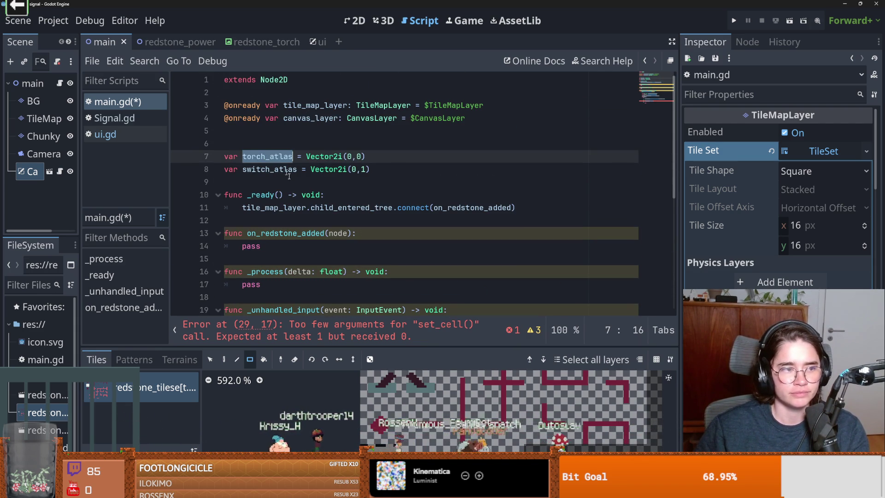
{"action": "scroll", "coordinate": [338, 236], "scroll_direction": "down", "scroll_amount": 4}
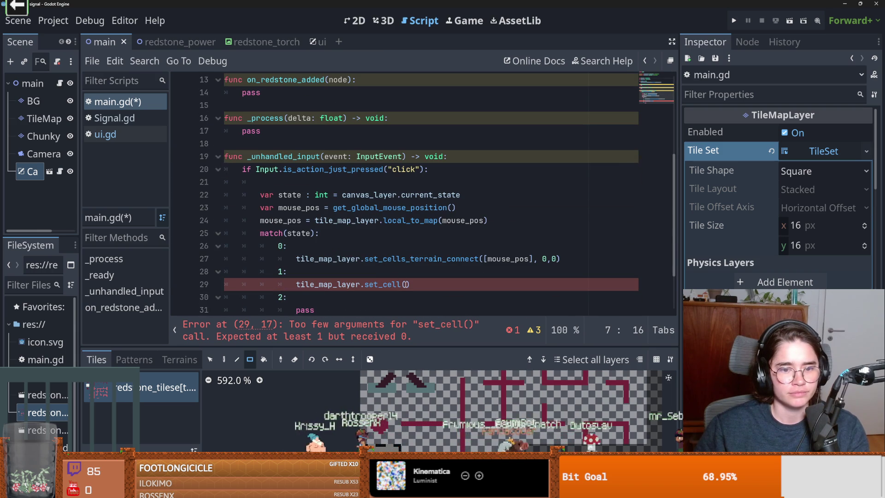
{"action": "key", "text": "ctrl+v"}
Step: Glance at the ui.gd script and the main scene, then return to main.gd
{"action": "left_click", "coordinate": [317, 41]}
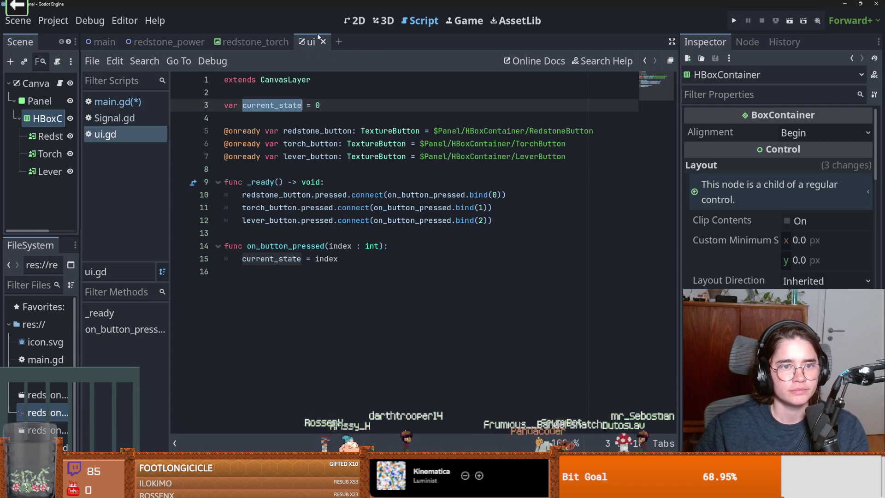
{"action": "left_click", "coordinate": [351, 21]}
{"action": "left_click", "coordinate": [100, 42]}
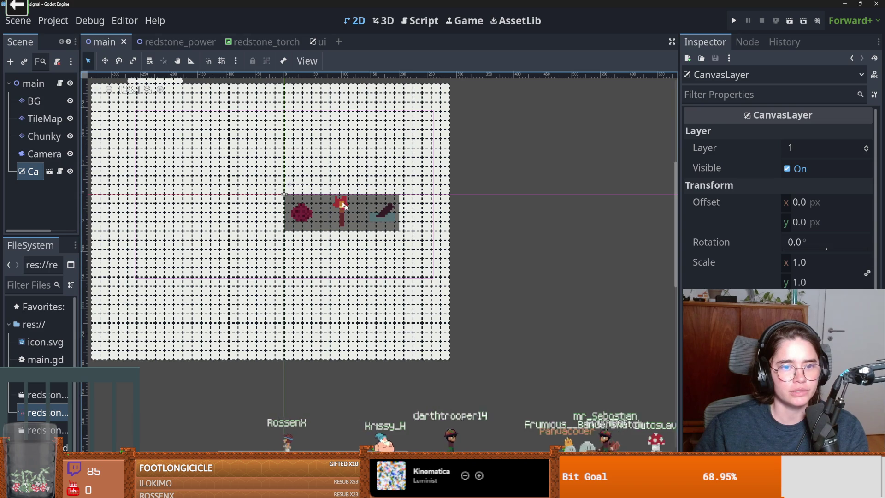
{"action": "key", "text": "ctrl+F3"}
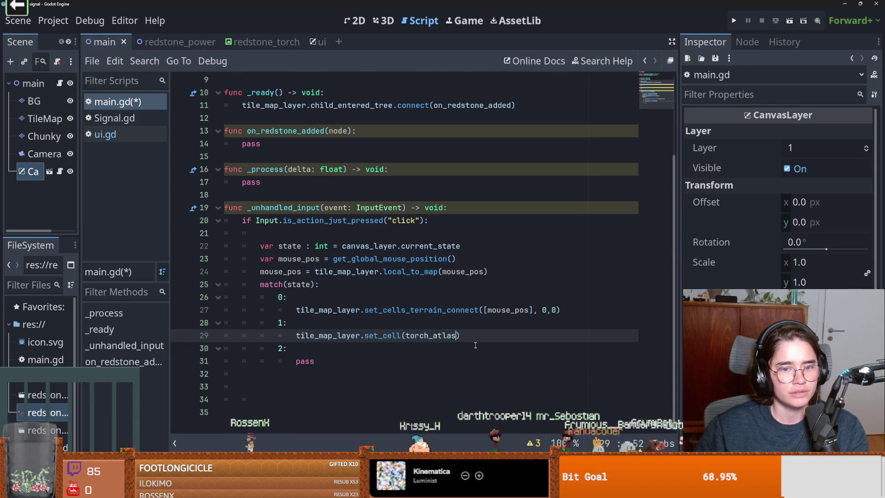
Step: Complete line 29 as set_cell(mouse_pos, 0, torch_atlas)
{"action": "type", "text": ","}
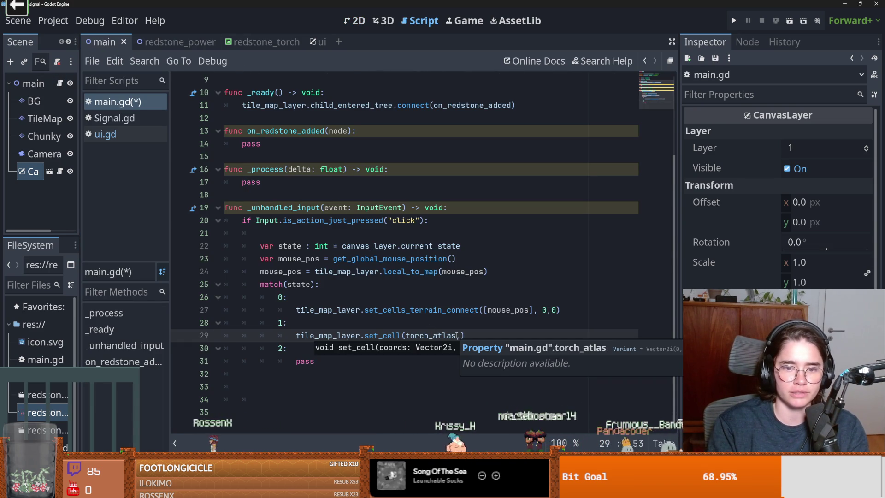
{"action": "key", "text": "BackSpace"}
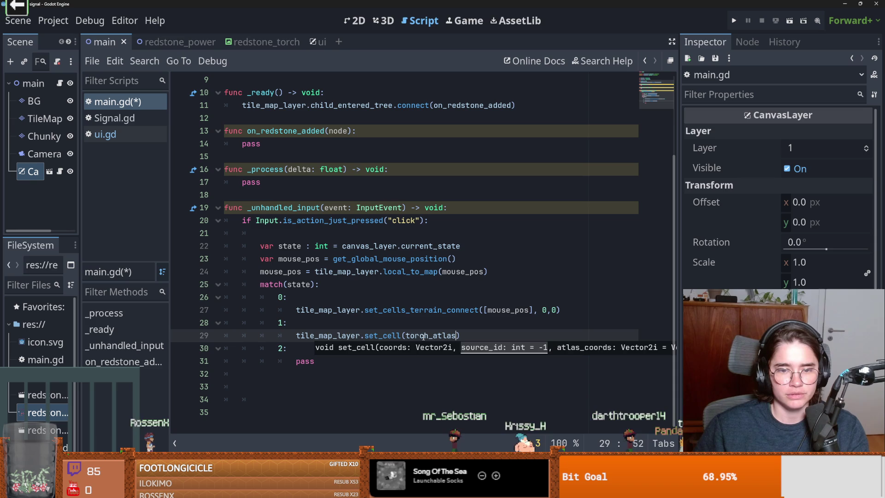
{"action": "left_click", "coordinate": [405, 335]}
{"action": "type", "text": "0,"}
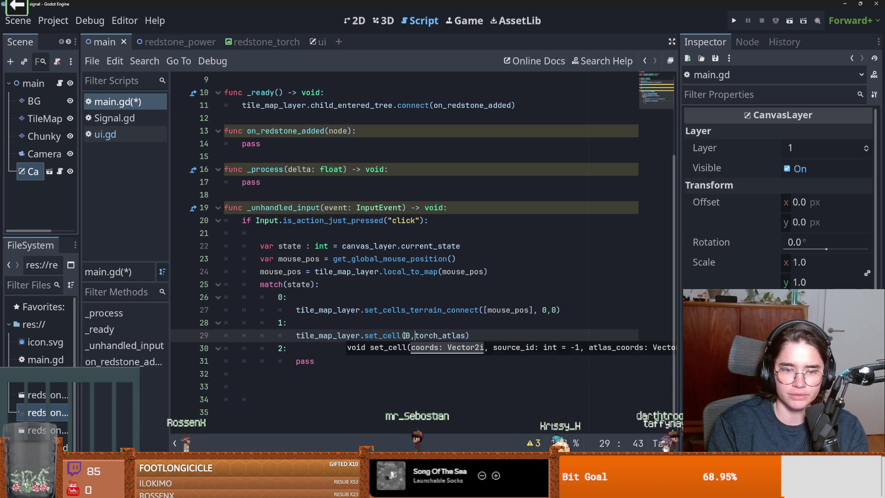
{"action": "key", "text": "Left"}
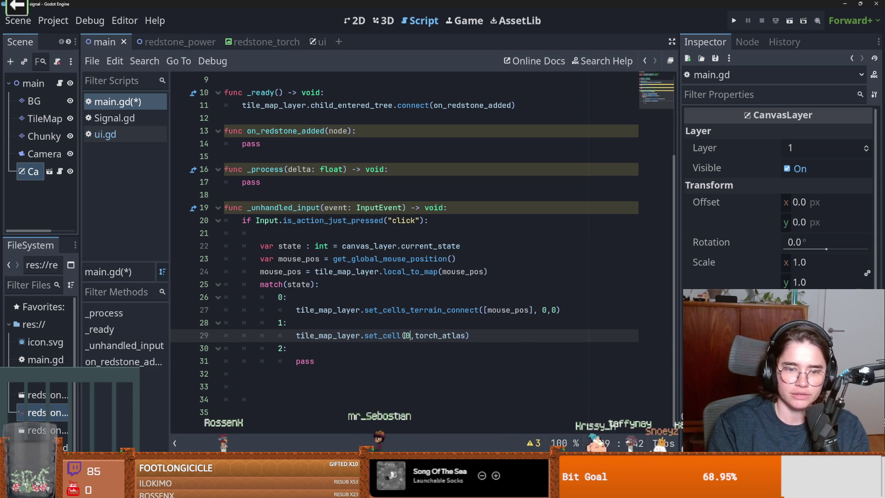
{"action": "type", "text": ","}
{"action": "key", "text": "Left"}
{"action": "type", "text": "mou"}
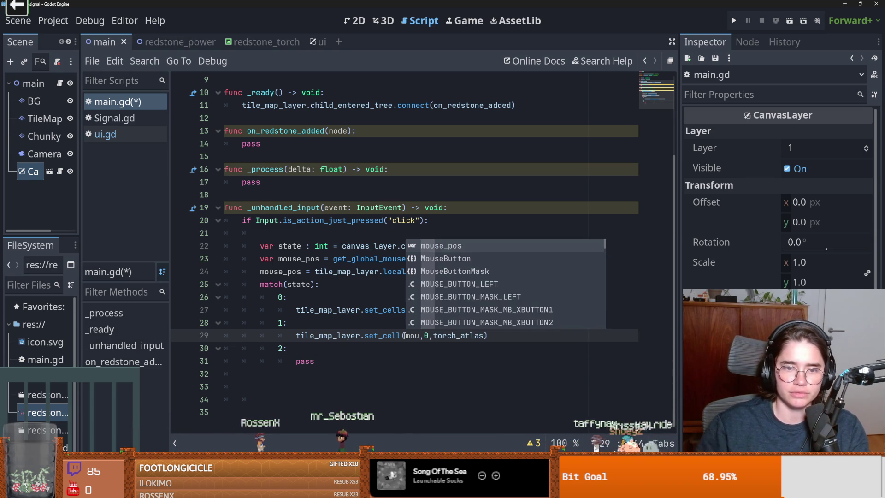
{"action": "key", "text": "Return"}
Step: Replace pass on line 31 with the same set_cell call using switch_atlas, and save main.gd
{"action": "left_click_drag", "start_coordinate": [515, 335], "coordinate": [295, 335]}
{"action": "key", "text": "ctrl+c"}
{"action": "double_click", "coordinate": [305, 361]}
{"action": "key", "text": "ctrl+v"}
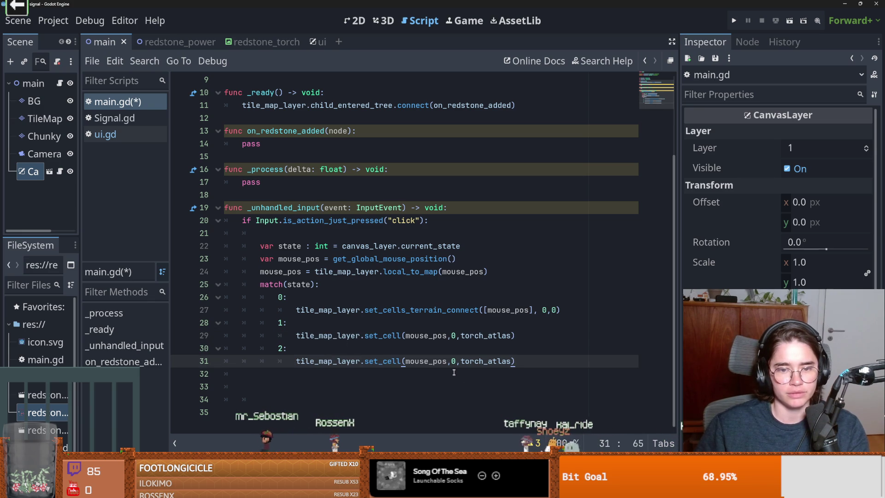
{"action": "scroll", "coordinate": [274, 125], "scroll_direction": "up", "scroll_amount": 3}
{"action": "double_click", "coordinate": [272, 169]}
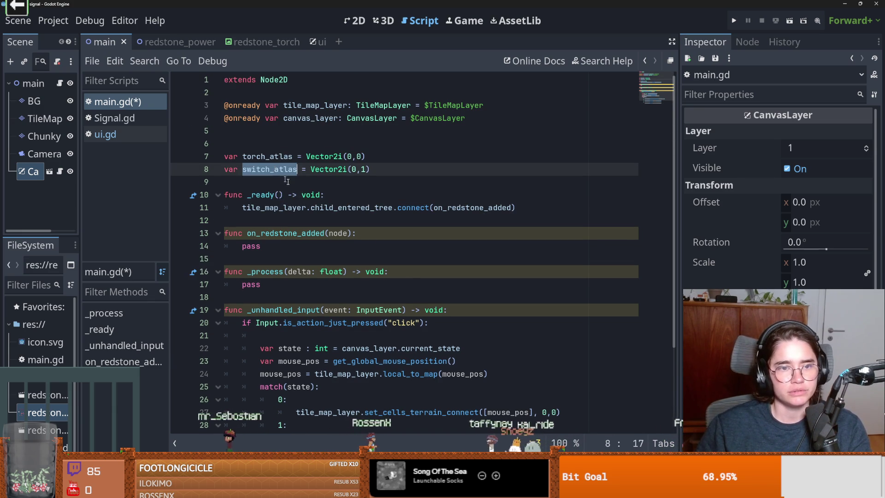
{"action": "scroll", "coordinate": [499, 364], "scroll_direction": "down", "scroll_amount": 3}
{"action": "double_click", "coordinate": [499, 361]}
{"action": "key", "text": "ctrl+v"}
{"action": "key", "text": "ctrl+s"}
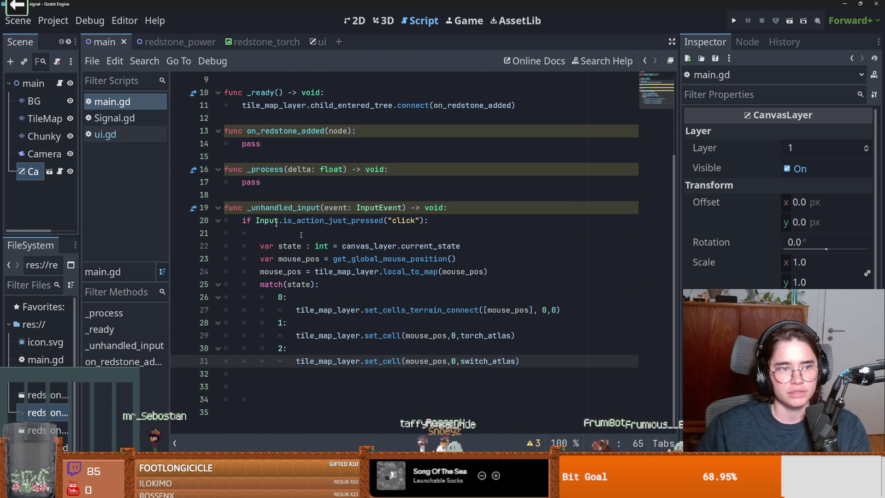
Step: Open the ui scene, select the RedstoneButton node, then switch to Aseprite
{"action": "mouse_move", "coordinate": [80, 154]}
{"action": "left_mouse_down"}
{"action": "mouse_move", "coordinate": [134, 156]}
{"action": "mouse_move", "coordinate": [117, 156]}
{"action": "left_mouse_up"}
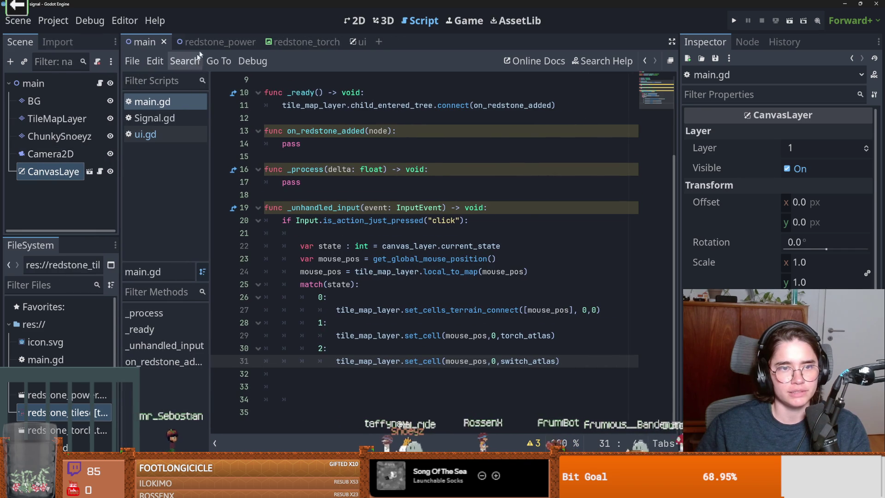
{"action": "left_click", "coordinate": [350, 42]}
{"action": "left_click", "coordinate": [66, 139]}
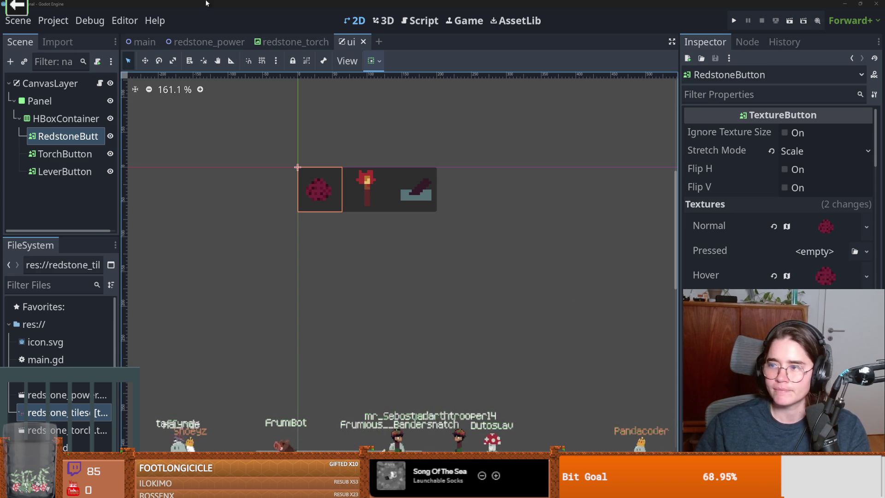
{"action": "key", "text": "alt+Tab"}
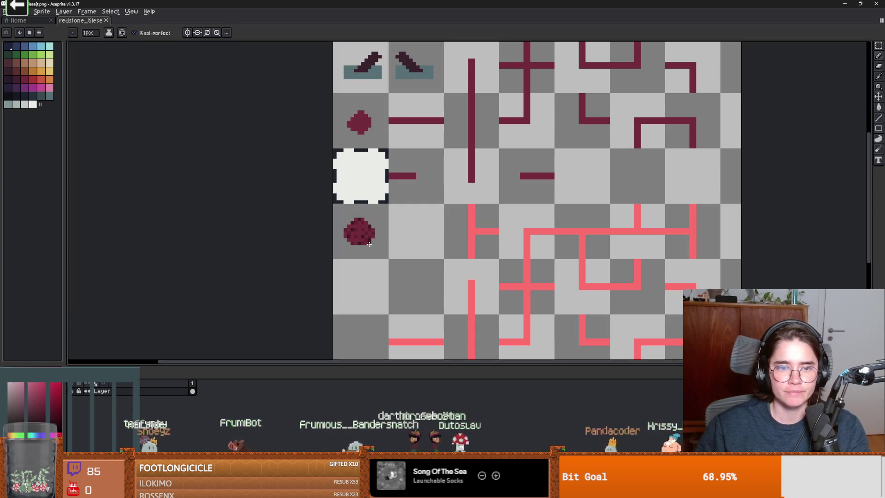
Step: Select tiles in the tileset with the rectangle marquee to compare them
{"action": "key", "text": "m"}
{"action": "left_click_drag", "start_coordinate": [355, 228], "coordinate": [364, 304]}
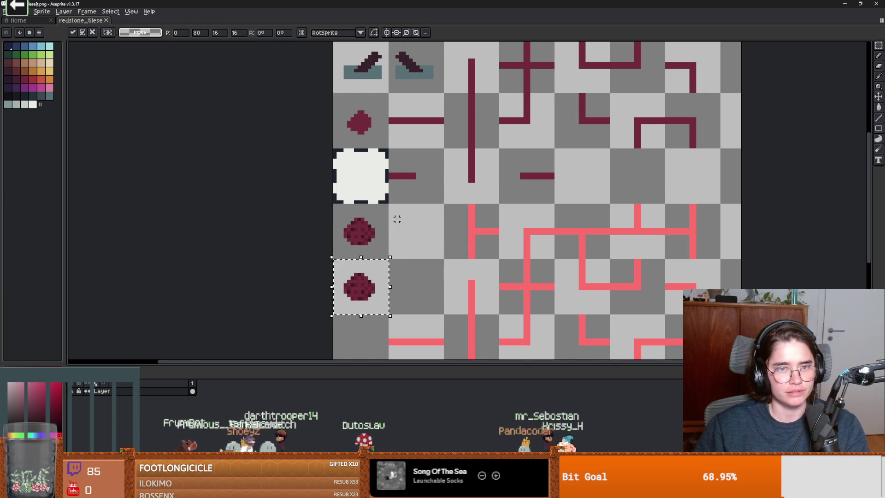
{"action": "mouse_move", "coordinate": [350, 46]}
{"action": "left_mouse_down"}
{"action": "mouse_move", "coordinate": [347, 91]}
{"action": "mouse_move", "coordinate": [408, 312]}
{"action": "left_mouse_up"}
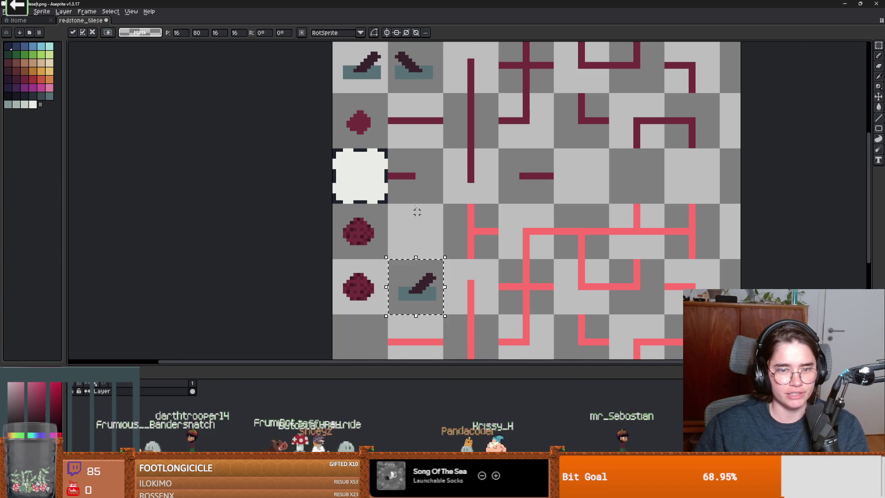
{"action": "scroll", "coordinate": [408, 313], "scroll_direction": "down", "scroll_amount": 1}
{"action": "scroll", "coordinate": [406, 184], "scroll_direction": "up", "scroll_amount": 2}
{"action": "mouse_move", "coordinate": [367, 81]}
{"action": "left_mouse_down"}
{"action": "mouse_move", "coordinate": [412, 304]}
{"action": "mouse_move", "coordinate": [417, 282]}
{"action": "left_mouse_up"}
{"action": "scroll", "coordinate": [429, 288], "scroll_direction": "up", "scroll_amount": 1}
Step: With the pencil in white, draw the frame's top and left edges, redoing faulty strokes
{"action": "key", "text": "b"}
{"action": "left_click", "coordinate": [342, 130], "text": "alt"}
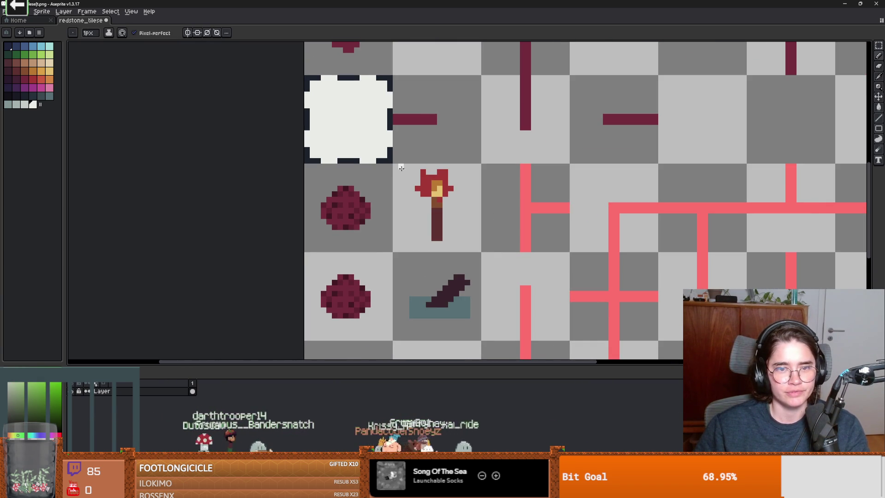
{"action": "mouse_move", "coordinate": [398, 171]}
{"action": "left_mouse_down"}
{"action": "mouse_move", "coordinate": [470, 170]}
{"action": "mouse_move", "coordinate": [478, 236]}
{"action": "mouse_move", "coordinate": [444, 249]}
{"action": "mouse_move", "coordinate": [400, 209]}
{"action": "mouse_move", "coordinate": [405, 176]}
{"action": "left_mouse_up"}
{"action": "key", "text": "ctrl+z"}
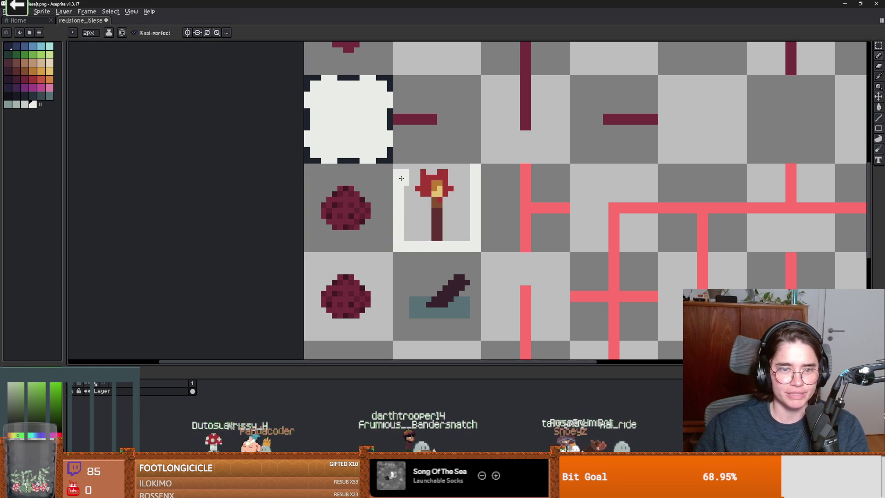
{"action": "key", "text": "ctrl+z"}
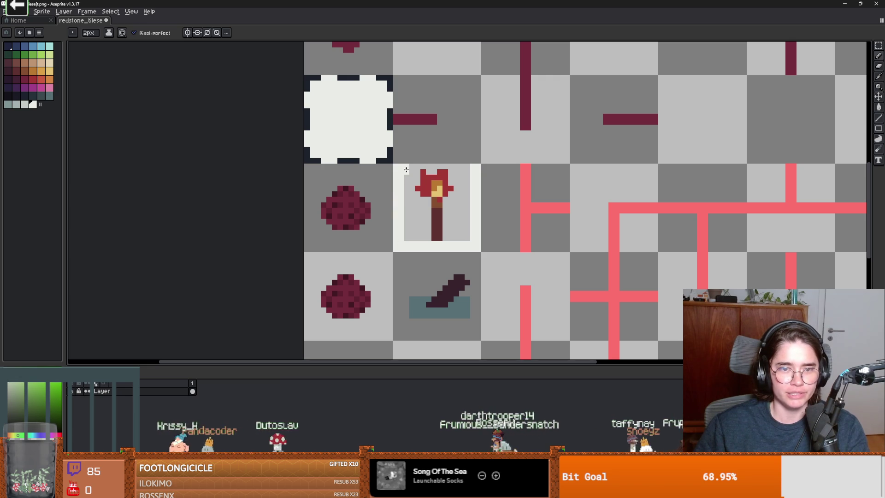
{"action": "left_click_drag", "start_coordinate": [403, 170], "coordinate": [465, 170]}
{"action": "left_click_drag", "start_coordinate": [432, 249], "coordinate": [437, 233]}
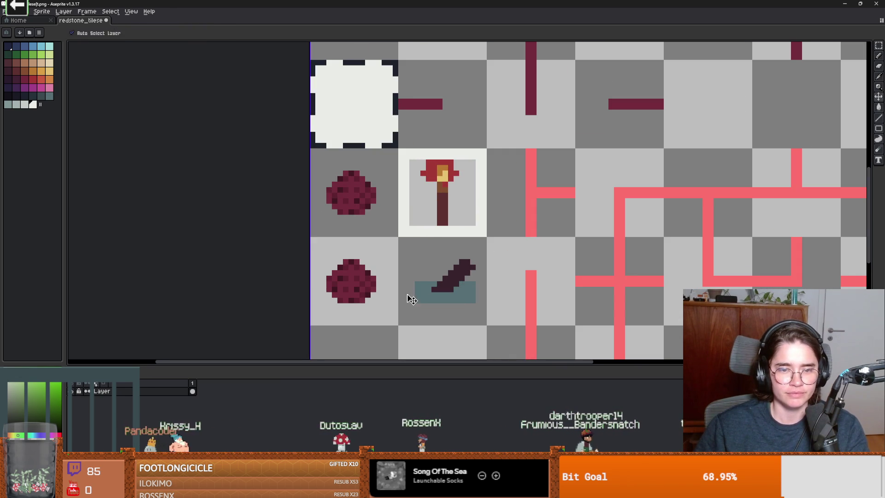
{"action": "left_click_drag", "start_coordinate": [401, 247], "coordinate": [409, 301]}
{"action": "key", "text": "ctrl+z"}
{"action": "mouse_move", "coordinate": [404, 241]}
{"action": "left_mouse_down"}
{"action": "mouse_move", "coordinate": [408, 317]}
{"action": "mouse_move", "coordinate": [467, 318]}
{"action": "left_mouse_up"}
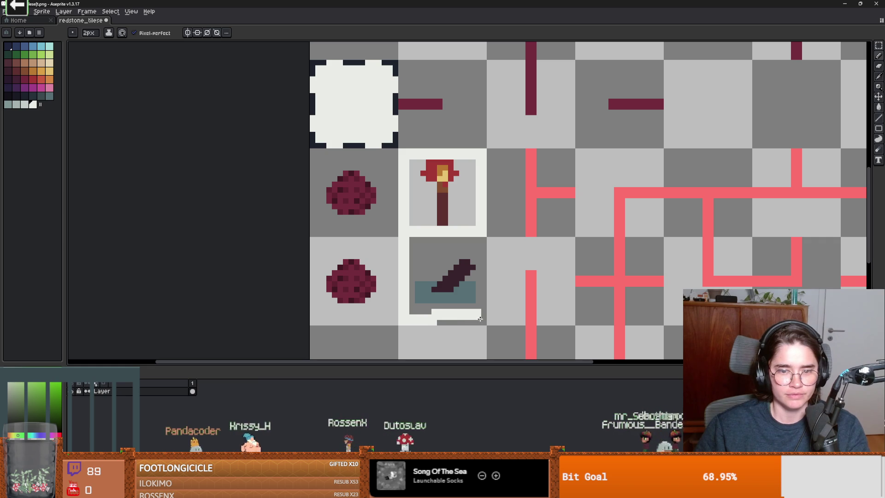
Step: Erase stray pixels and draw the white right edge of the lower tile
{"action": "key", "text": "e"}
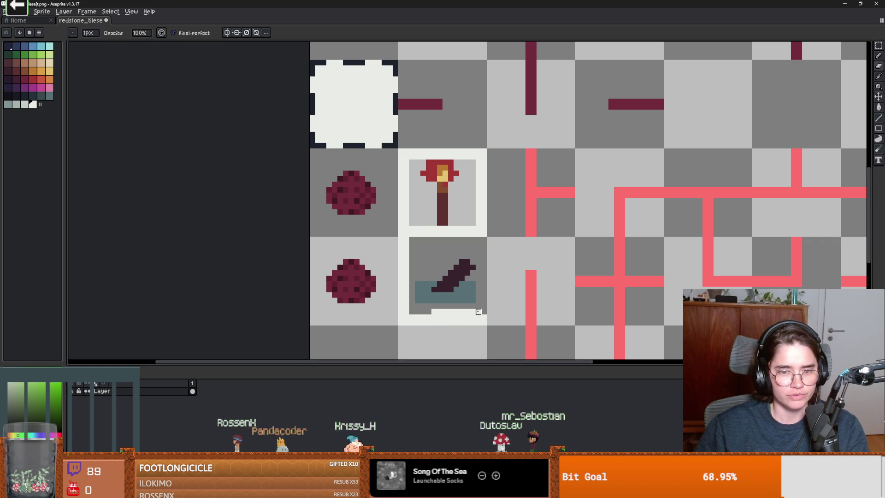
{"action": "key", "text": "b"}
{"action": "mouse_move", "coordinate": [481, 315]}
{"action": "left_mouse_down"}
{"action": "mouse_move", "coordinate": [479, 243]}
{"action": "mouse_move", "coordinate": [409, 243]}
{"action": "left_mouse_up"}
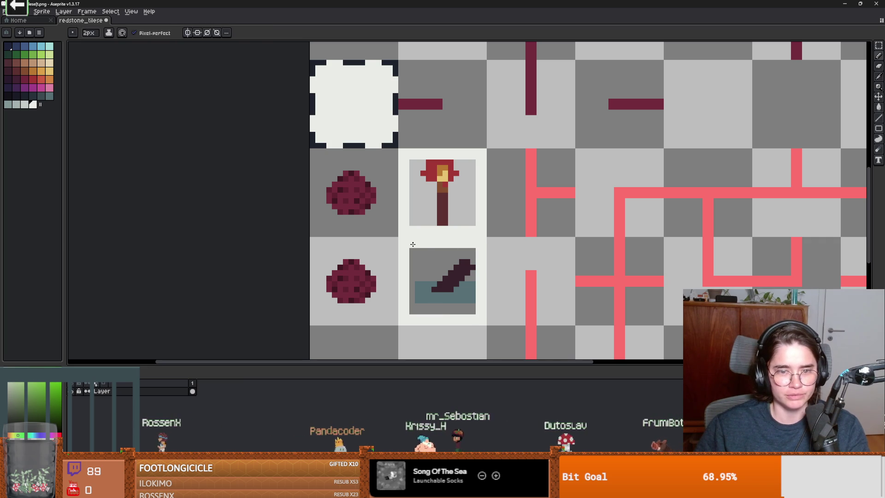
{"action": "scroll", "coordinate": [452, 250], "scroll_direction": "up", "scroll_amount": 1}
{"action": "scroll", "coordinate": [443, 247], "scroll_direction": "down", "scroll_amount": 3}
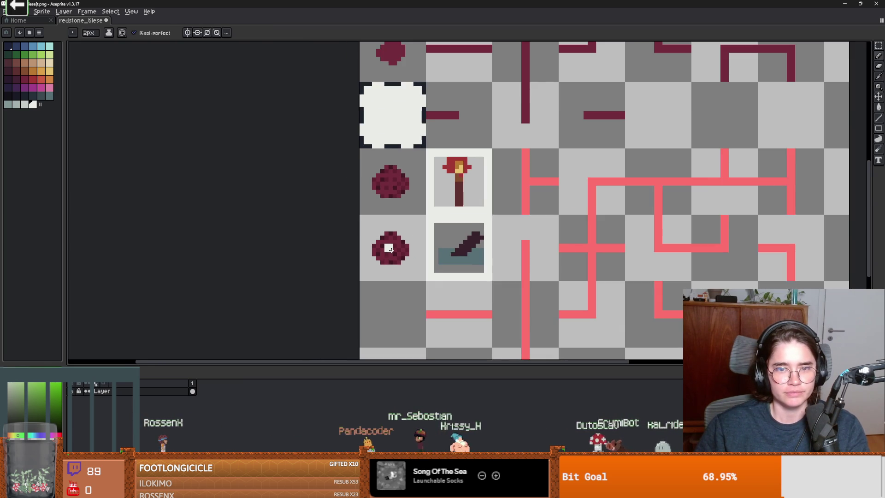
{"action": "scroll", "coordinate": [379, 235], "scroll_direction": "up", "scroll_amount": 1}
Step: Finish the white frame's top, right and bottom edges, then return to Godot
{"action": "mouse_move", "coordinate": [350, 206]}
{"action": "left_mouse_down"}
{"action": "mouse_move", "coordinate": [424, 205]}
{"action": "mouse_move", "coordinate": [414, 198]}
{"action": "left_mouse_up"}
{"action": "key", "text": "e"}
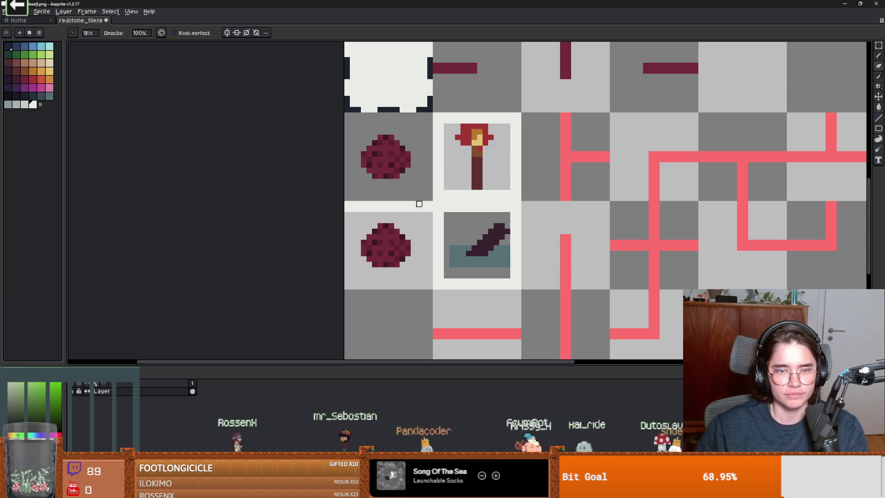
{"action": "key", "text": "b"}
{"action": "left_click_drag", "start_coordinate": [426, 219], "coordinate": [428, 238]}
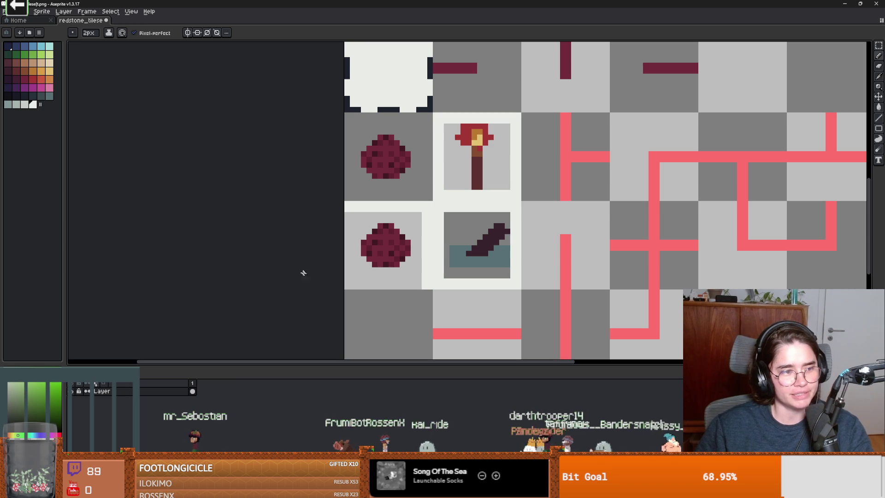
{"action": "left_click_drag", "start_coordinate": [416, 285], "coordinate": [350, 285]}
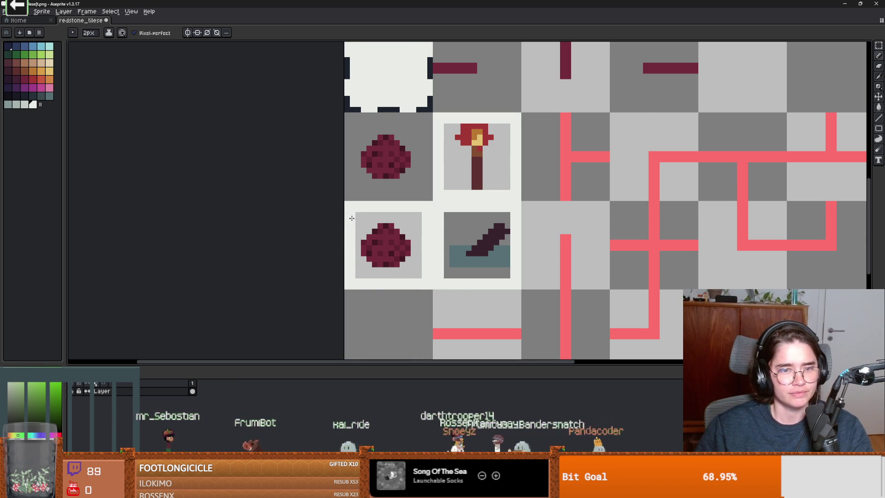
{"action": "scroll", "coordinate": [351, 262], "scroll_direction": "down", "scroll_amount": 2}
{"action": "right_click", "coordinate": [417, 296]}
{"action": "key", "text": "alt+Tab"}
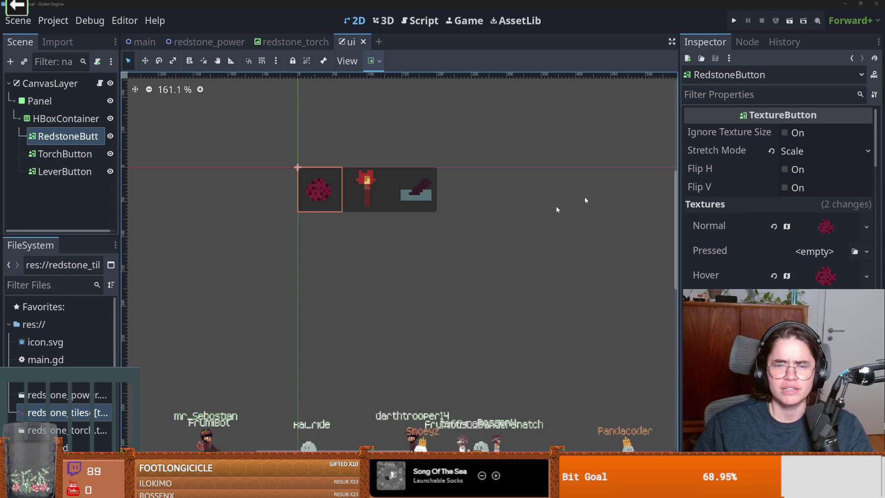
{"action": "scroll", "coordinate": [351, 267], "scroll_direction": "up", "scroll_amount": 3}
{"action": "mouse_move", "coordinate": [364, 265]}
{"action": "left_mouse_down"}
{"action": "mouse_move", "coordinate": [430, 233]}
{"action": "mouse_move", "coordinate": [377, 256]}
{"action": "left_mouse_up"}
{"action": "scroll", "coordinate": [376, 260], "scroll_direction": "up", "scroll_amount": 2}
{"action": "left_click", "coordinate": [64, 171]}
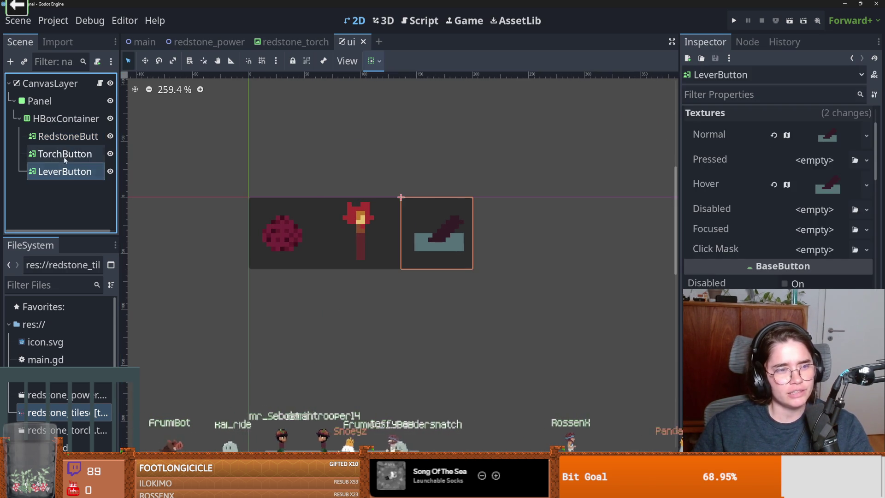
{"action": "left_click", "coordinate": [68, 136]}
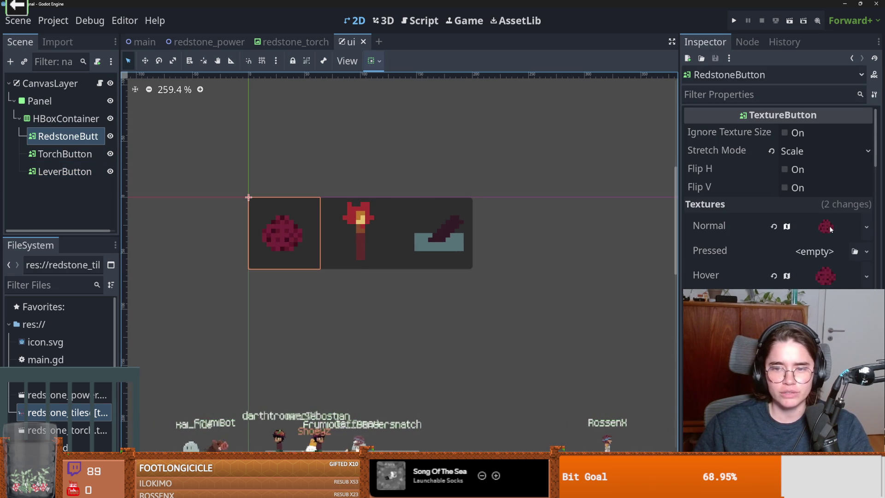
{"action": "left_click", "coordinate": [864, 225]}
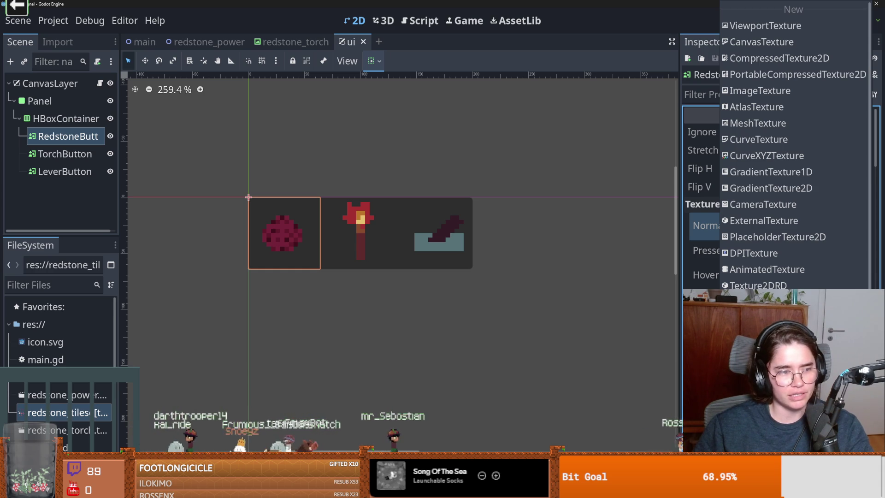
{"action": "key", "text": "Escape"}
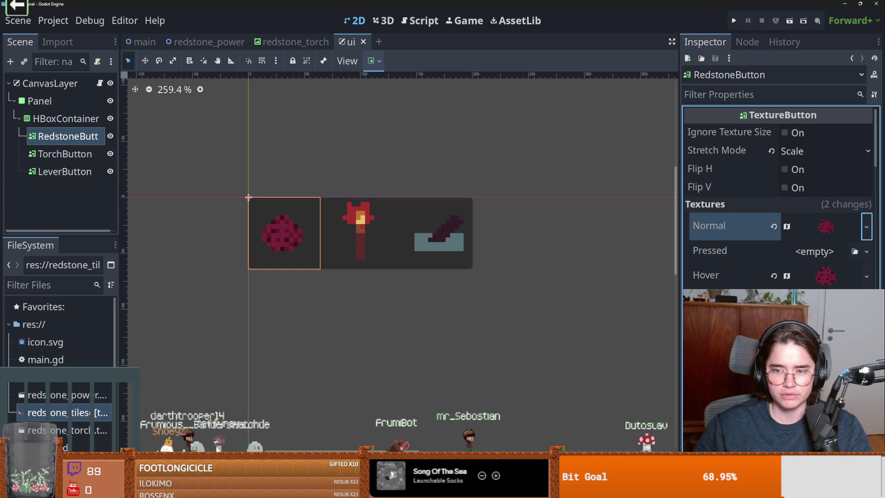
{"action": "left_click", "coordinate": [866, 251]}
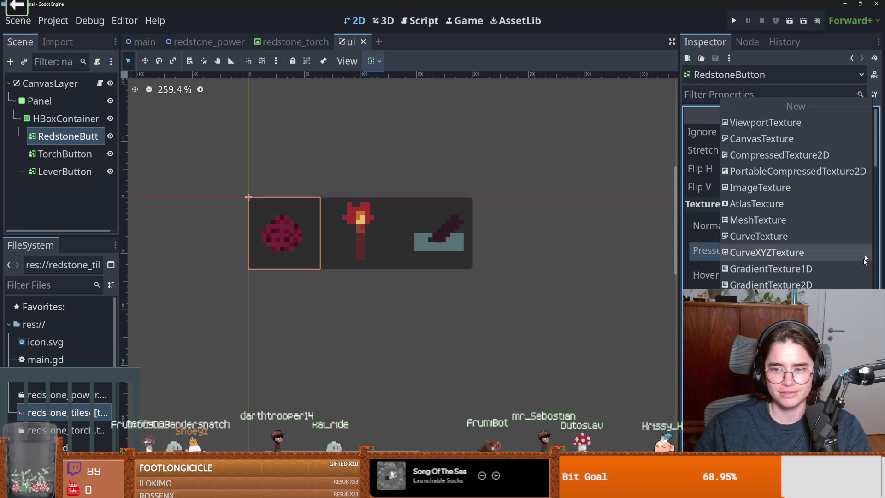
Step: Make the Pressed texture unique and select the lower framed tile in its region editor
{"action": "left_click", "coordinate": [784, 323]}
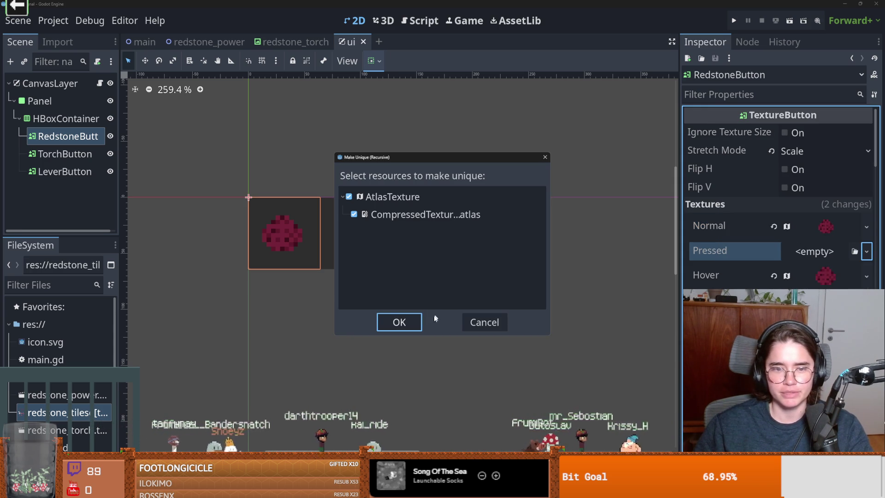
{"action": "key", "text": "Return"}
{"action": "scroll", "coordinate": [778, 198], "scroll_direction": "down", "scroll_amount": 3}
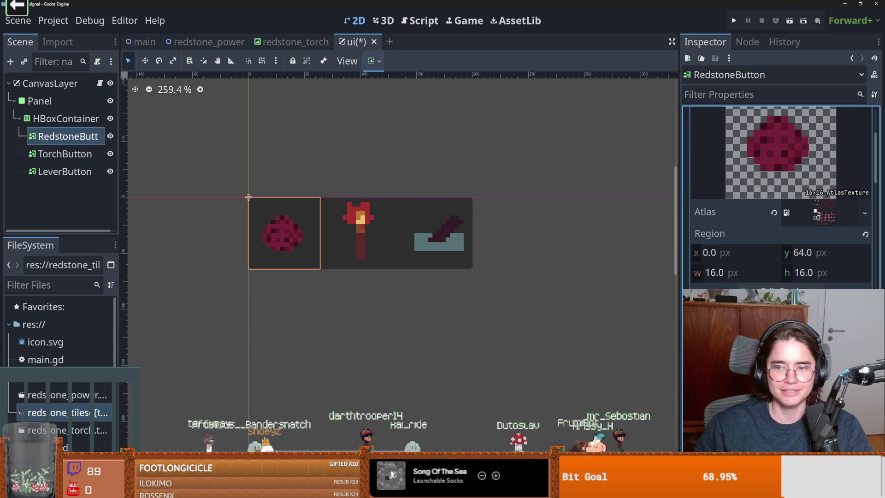
{"action": "left_click", "coordinate": [780, 285]}
{"action": "scroll", "coordinate": [379, 289], "scroll_direction": "left", "scroll_amount": 5}
{"action": "scroll", "coordinate": [392, 279], "scroll_direction": "down", "scroll_amount": 2}
{"action": "left_click_drag", "start_coordinate": [402, 305], "coordinate": [364, 272]}
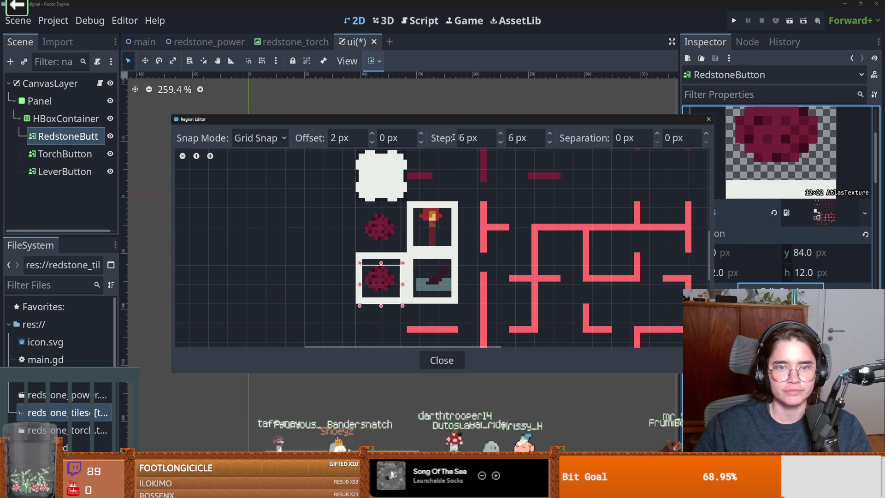
Step: Set grid snap to offset 0 with an 8×8 step, then fit the region over the framed tile
{"action": "left_click", "coordinate": [345, 138]}
{"action": "type", "text": "0"}
{"action": "left_click", "coordinate": [465, 137]}
{"action": "type", "text": "8"}
{"action": "key", "text": "Tab"}
{"action": "type", "text": "8"}
{"action": "key", "text": "Return"}
{"action": "left_click_drag", "start_coordinate": [359, 263], "coordinate": [353, 250]}
{"action": "left_click", "coordinate": [707, 119]}
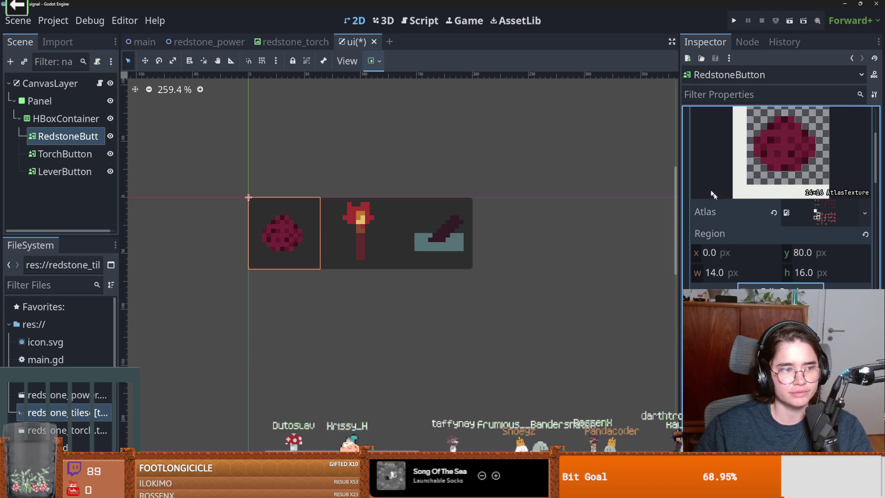
Step: Collapse the Pressed texture details and save the ui scene
{"action": "scroll", "coordinate": [804, 225], "scroll_direction": "down", "scroll_amount": 2}
{"action": "scroll", "coordinate": [806, 223], "scroll_direction": "up", "scroll_amount": 4}
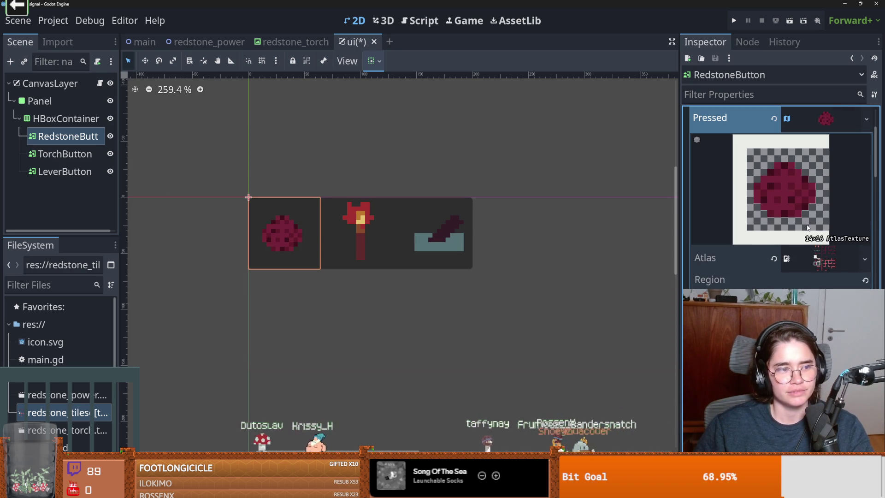
{"action": "left_click", "coordinate": [823, 121]}
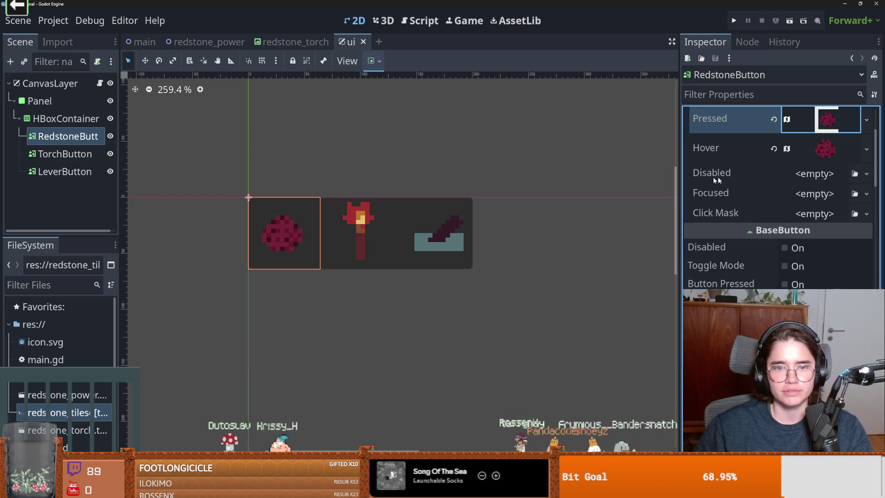
{"action": "key", "text": "ctrl+s"}
Step: Reselect the 16×16 framed redstone region in the region editor and save the scene again
{"action": "left_click", "coordinate": [826, 119]}
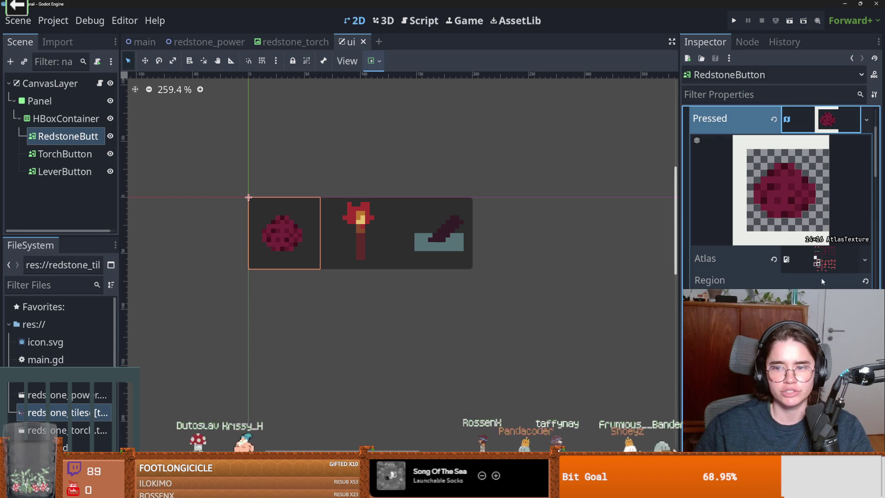
{"action": "left_click", "coordinate": [786, 259]}
{"action": "scroll", "coordinate": [423, 229], "scroll_direction": "up", "scroll_amount": 4}
{"action": "left_click", "coordinate": [376, 237]}
{"action": "mouse_move", "coordinate": [376, 238]}
{"action": "left_mouse_down"}
{"action": "mouse_move", "coordinate": [374, 195]}
{"action": "mouse_move", "coordinate": [389, 229]}
{"action": "left_mouse_up"}
{"action": "left_click", "coordinate": [708, 120]}
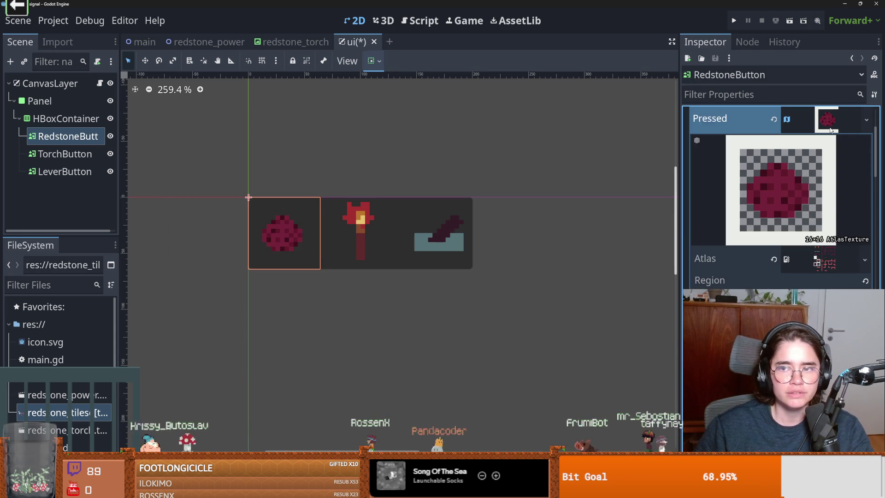
{"action": "key", "text": "ctrl+s"}
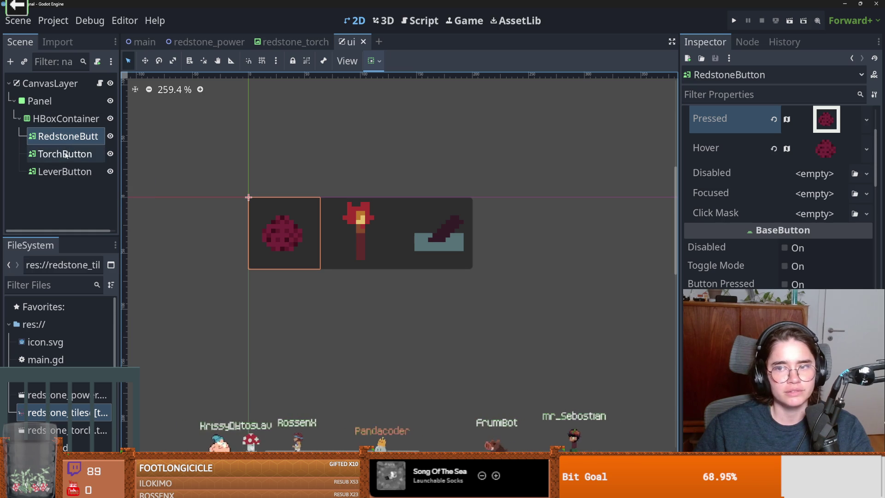
{"action": "left_click", "coordinate": [69, 155]}
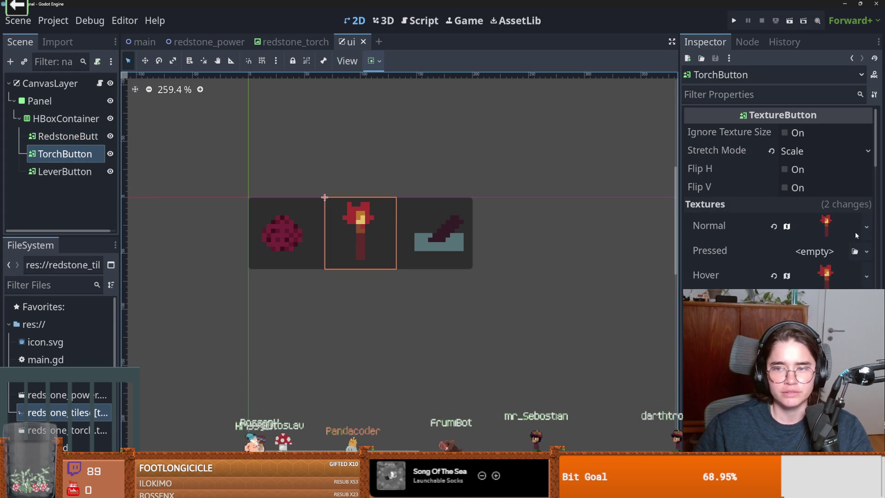
Step: Give TorchButton a unique Pressed AtlasTexture framing the torch tile
{"action": "left_click", "coordinate": [866, 227]}
{"action": "key", "text": "Escape"}
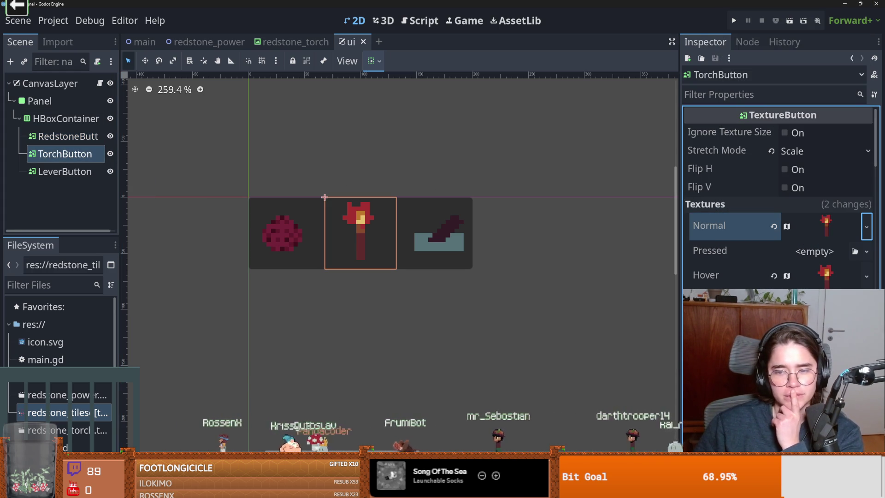
{"action": "left_click", "coordinate": [866, 252]}
{"action": "left_click", "coordinate": [783, 282]}
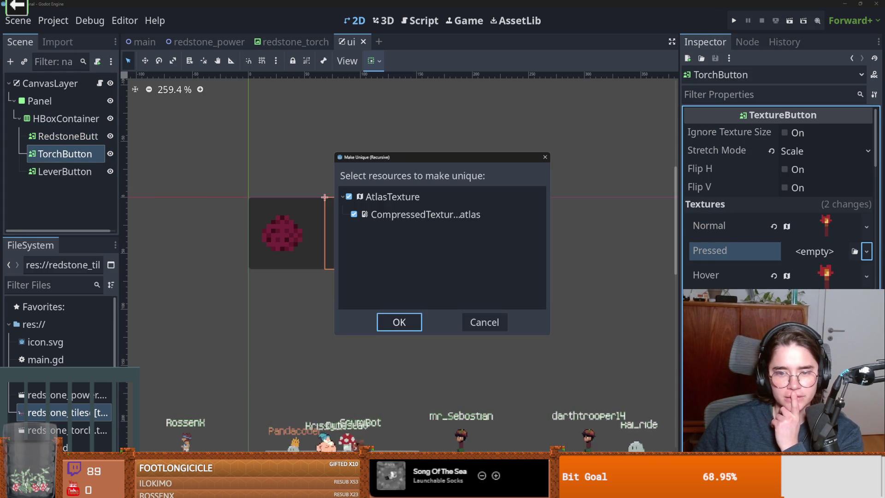
{"action": "left_click", "coordinate": [397, 319]}
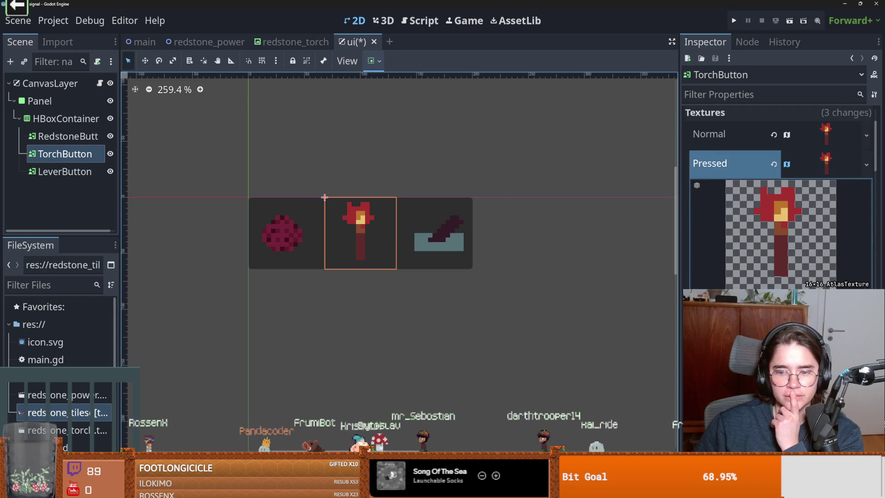
{"action": "left_click", "coordinate": [779, 302]}
{"action": "left_click_drag", "start_coordinate": [277, 279], "coordinate": [335, 267]}
{"action": "left_click_drag", "start_coordinate": [318, 219], "coordinate": [377, 277]}
{"action": "left_click", "coordinate": [708, 119]}
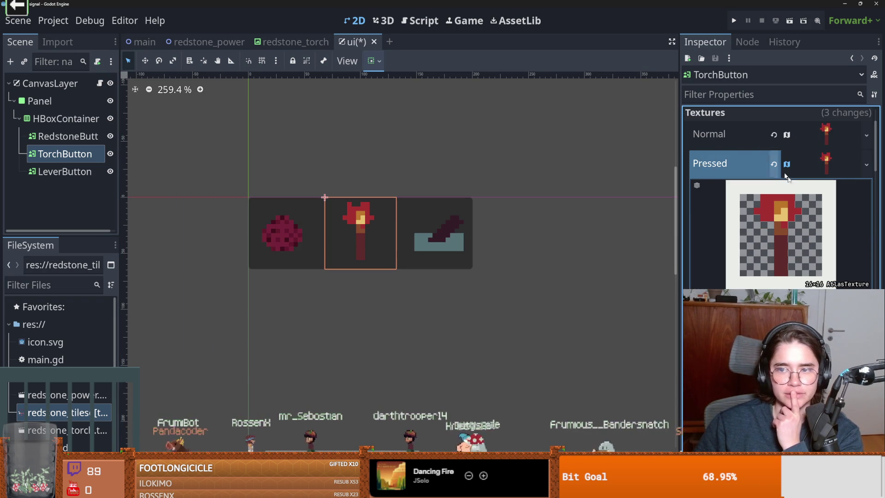
{"action": "left_click", "coordinate": [826, 164]}
Step: Give LeverButton a unique Pressed AtlasTexture framing the lever tile, then reselect RedstoneButton
{"action": "left_click", "coordinate": [69, 174]}
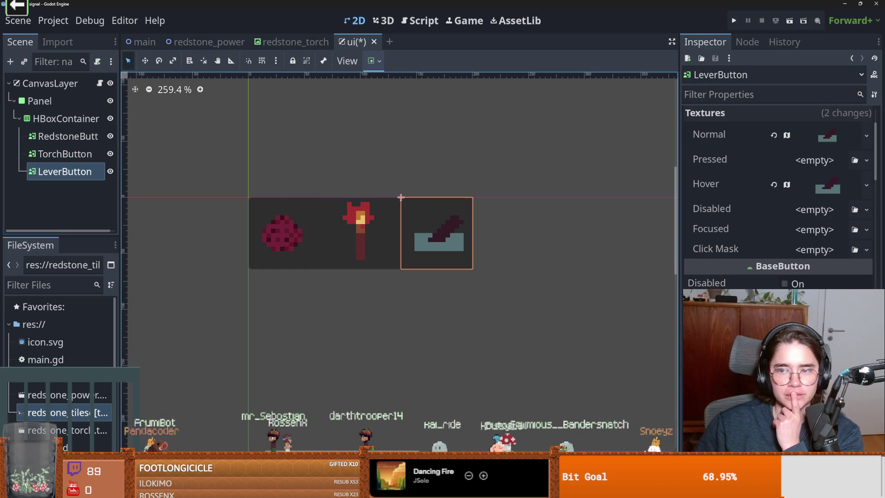
{"action": "left_click", "coordinate": [866, 134]}
{"action": "left_click", "coordinate": [865, 159]}
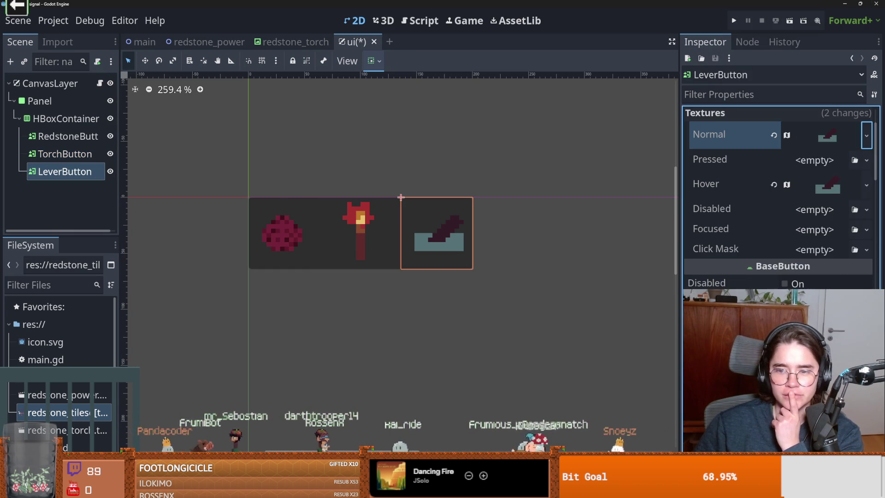
{"action": "left_click", "coordinate": [866, 159]}
{"action": "left_click", "coordinate": [784, 346]}
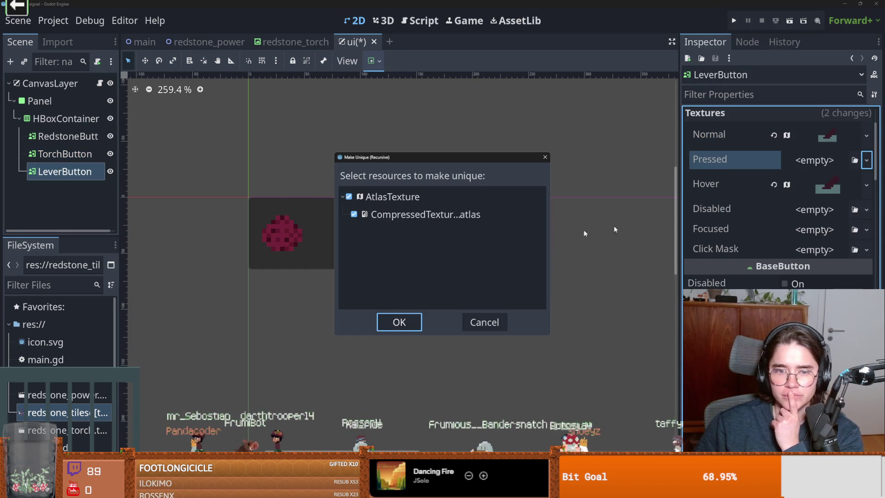
{"action": "left_click", "coordinate": [398, 323]}
{"action": "scroll", "coordinate": [784, 231], "scroll_direction": "down", "scroll_amount": 5}
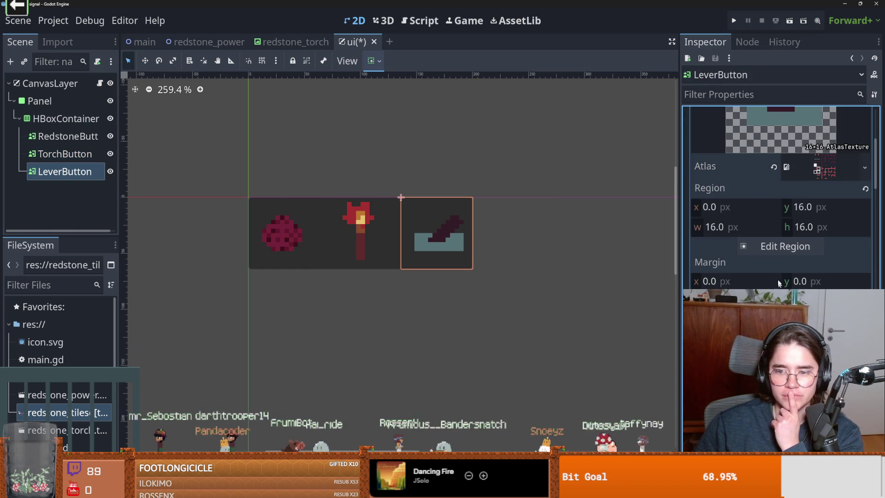
{"action": "left_click", "coordinate": [783, 246]}
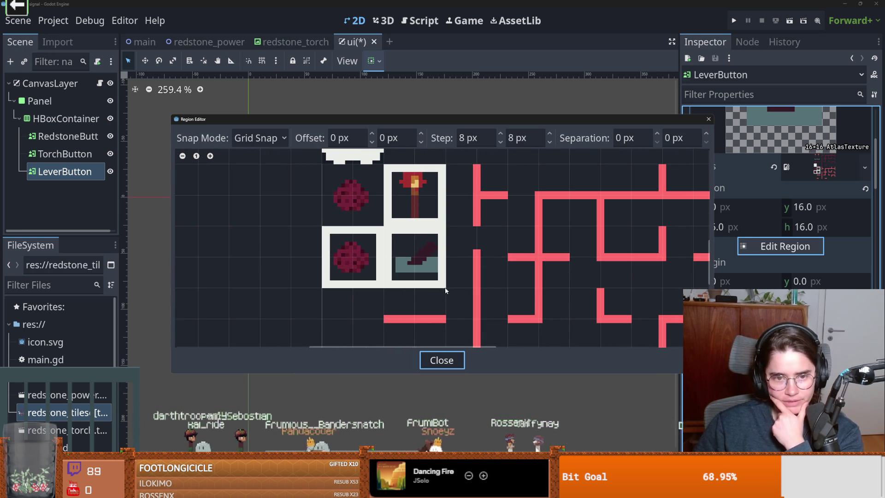
{"action": "left_click_drag", "start_coordinate": [445, 291], "coordinate": [382, 224]}
{"action": "left_click", "coordinate": [708, 120]}
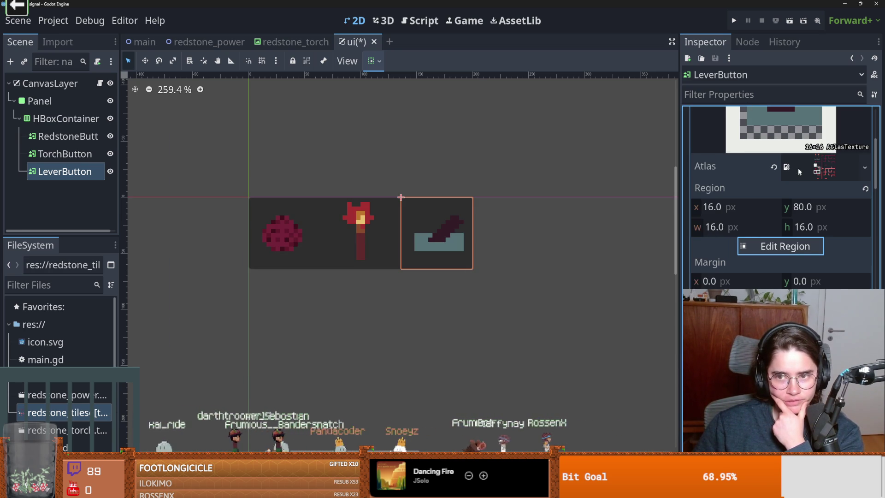
{"action": "left_click", "coordinate": [827, 121]}
{"action": "scroll", "coordinate": [714, 248], "scroll_direction": "up", "scroll_amount": 3}
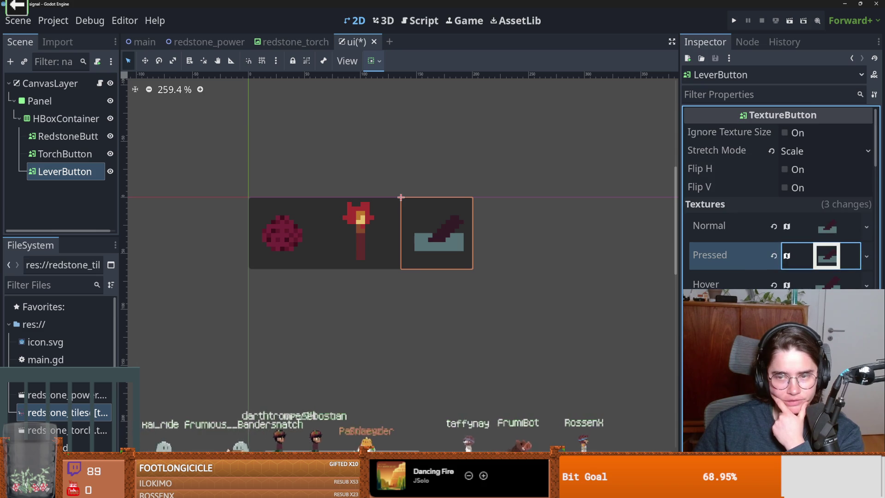
{"action": "left_click", "coordinate": [60, 154]}
{"action": "left_click", "coordinate": [65, 137]}
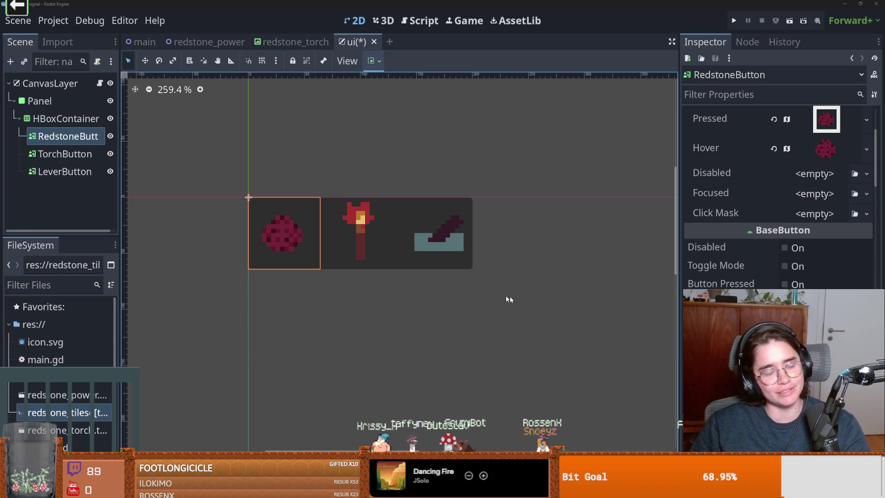
Step: Clear the canvas selection and save the ui scene
{"action": "scroll", "coordinate": [471, 252], "scroll_direction": "up", "scroll_amount": 2}
{"action": "left_click", "coordinate": [452, 320]}
{"action": "key", "text": "ctrl+s"}
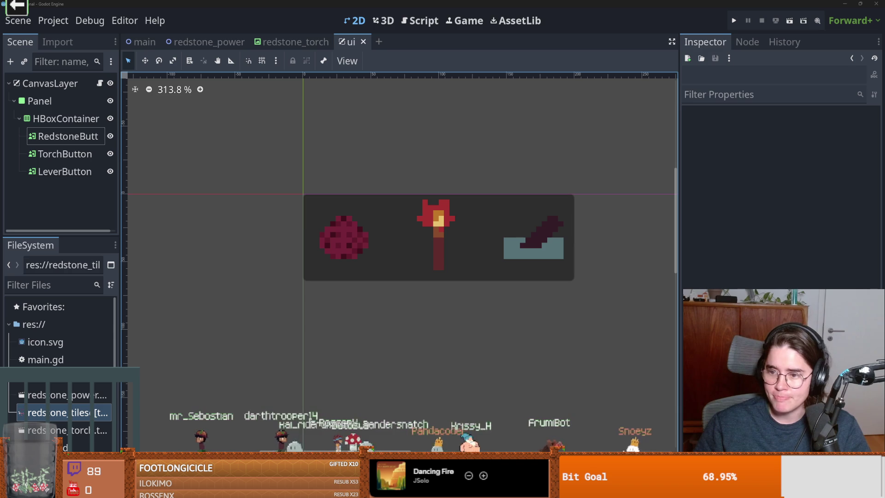
Step: Pan over the button bar, select the redstone button, save again, and switch to Discord
{"action": "scroll", "coordinate": [329, 226], "scroll_direction": "up", "scroll_amount": 2}
{"action": "left_click_drag", "start_coordinate": [329, 226], "coordinate": [297, 245]}
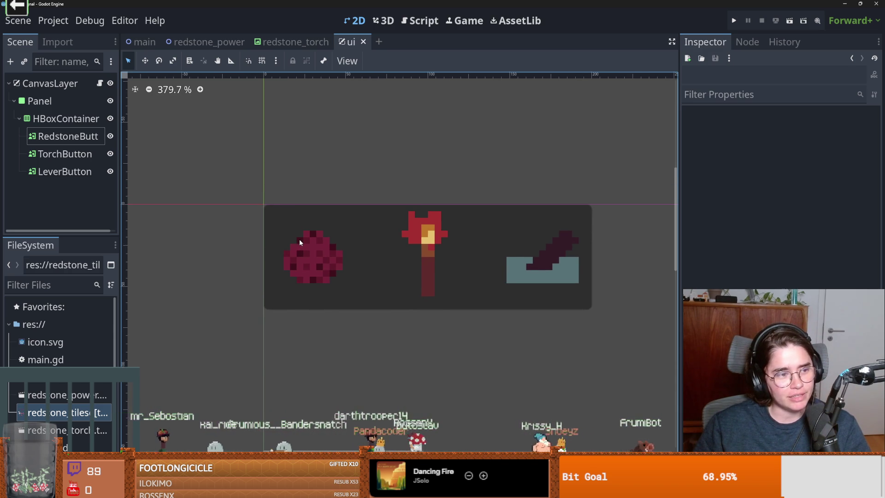
{"action": "scroll", "coordinate": [300, 240], "scroll_direction": "down", "scroll_amount": 1}
{"action": "scroll", "coordinate": [300, 239], "scroll_direction": "up", "scroll_amount": 1}
{"action": "scroll", "coordinate": [299, 240], "scroll_direction": "down", "scroll_amount": 1}
{"action": "scroll", "coordinate": [299, 239], "scroll_direction": "up", "scroll_amount": 1}
{"action": "scroll", "coordinate": [299, 239], "scroll_direction": "down", "scroll_amount": 1}
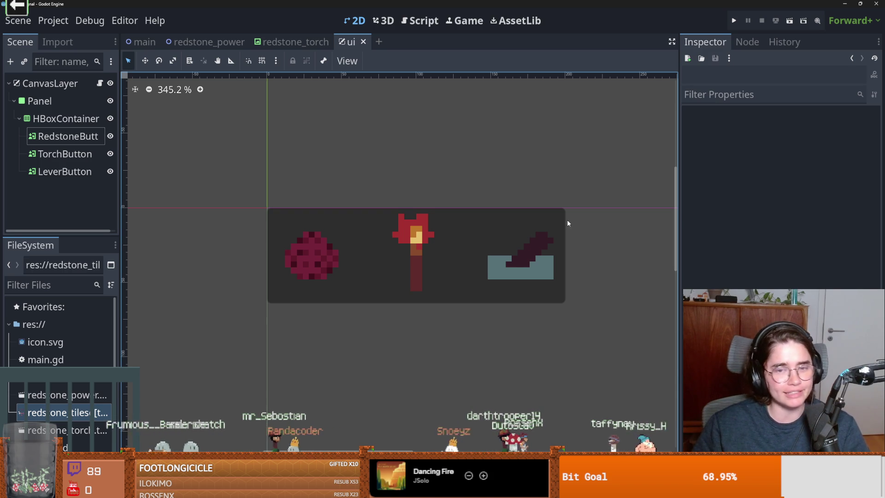
{"action": "left_click", "coordinate": [314, 256]}
{"action": "key", "text": "ctrl+s"}
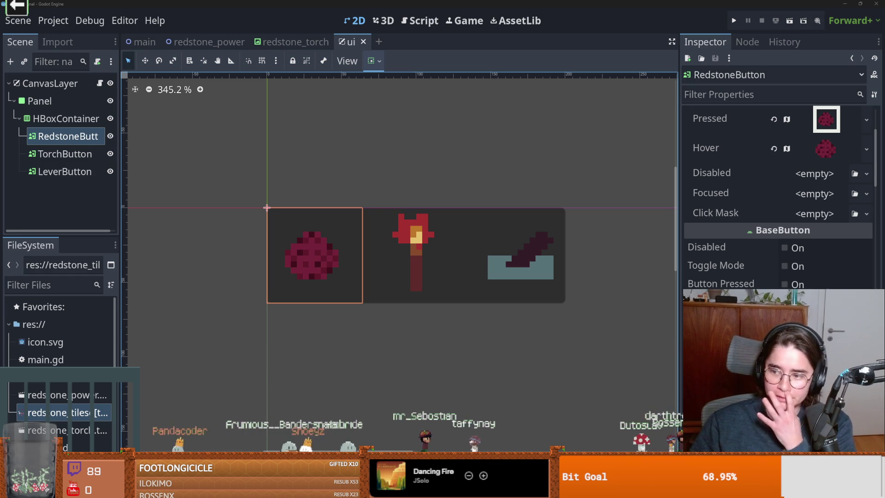
{"action": "key", "text": "alt+Tab"}
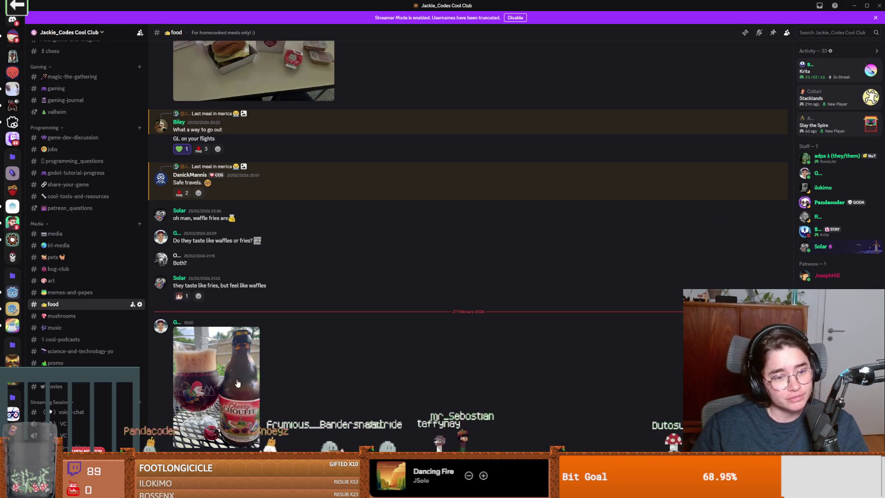
Step: Open the beer photo full-size, zoom in and back out, then return to Godot
{"action": "left_click", "coordinate": [216, 387]}
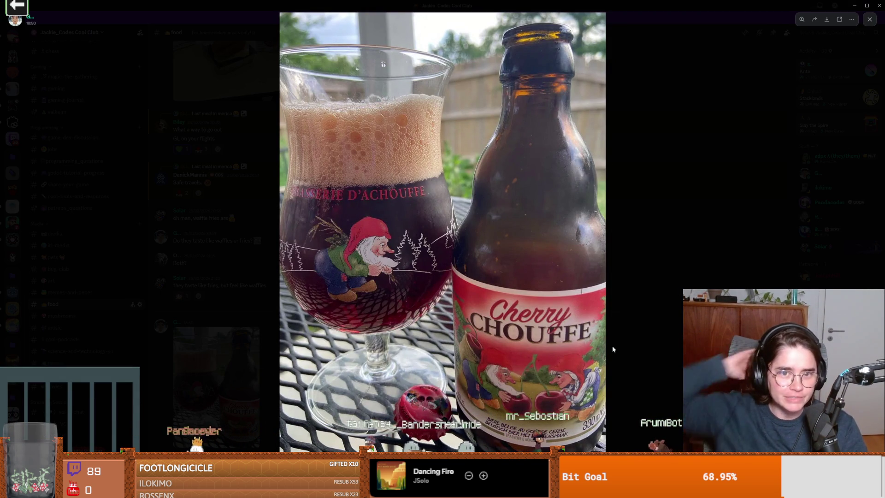
{"action": "left_click", "coordinate": [458, 167]}
{"action": "left_click", "coordinate": [458, 167]}
{"action": "key", "text": "alt+Tab"}
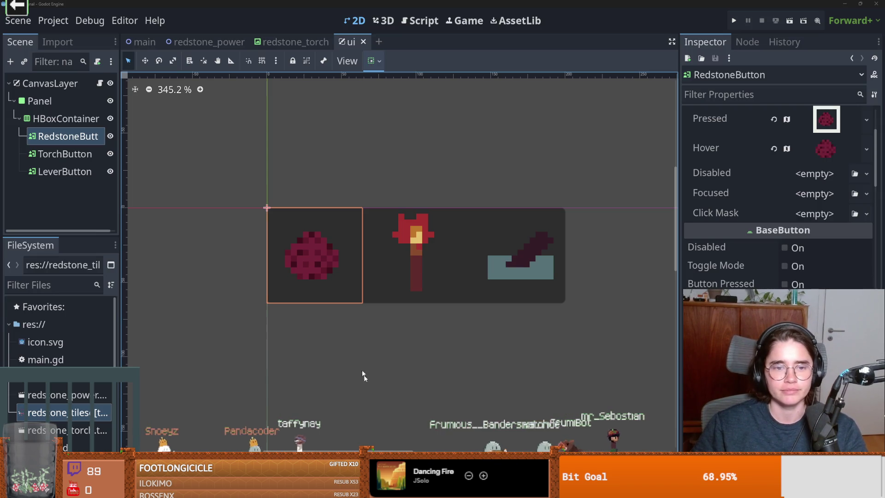
Step: Deselect the redstone button and return to the main scene via the redstone_torch tab
{"action": "left_click", "coordinate": [371, 378]}
{"action": "scroll", "coordinate": [277, 344], "scroll_direction": "down", "scroll_amount": 2}
{"action": "scroll", "coordinate": [261, 361], "scroll_direction": "up", "scroll_amount": 2}
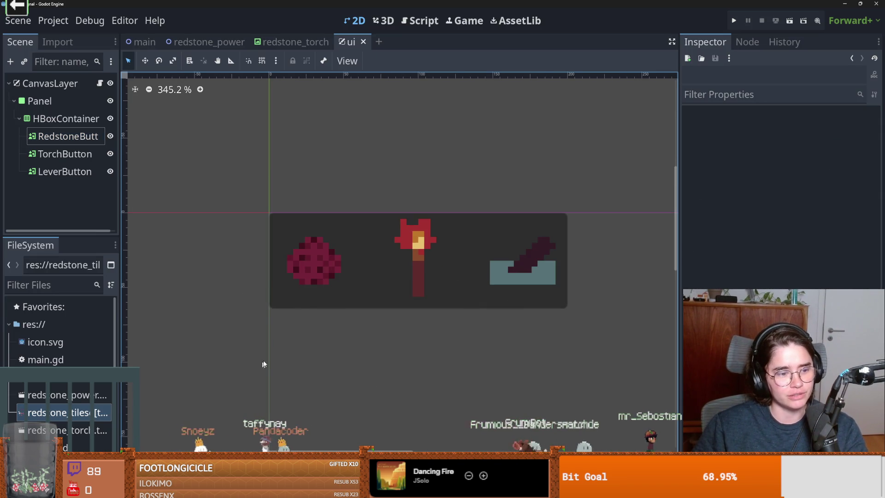
{"action": "left_click", "coordinate": [295, 42]}
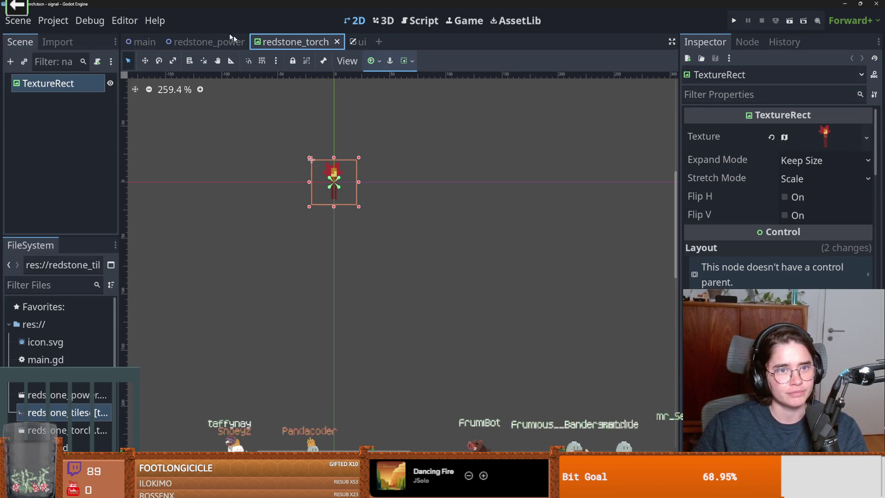
{"action": "left_click", "coordinate": [144, 42]}
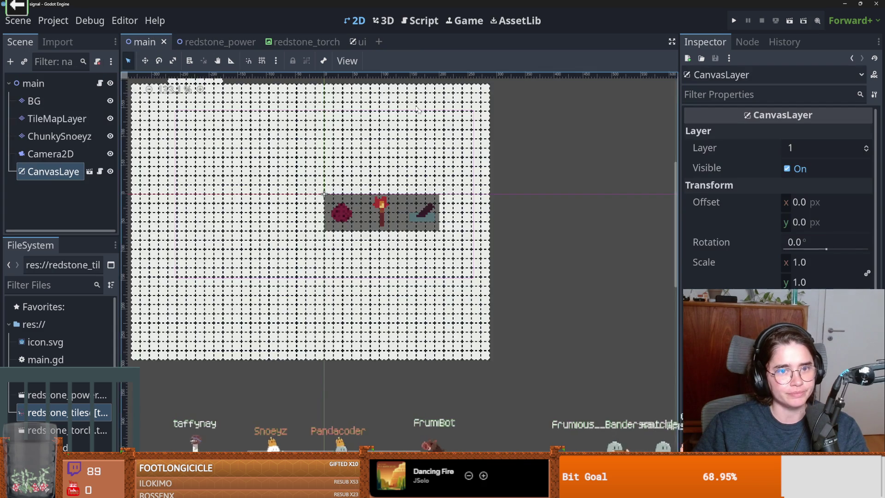
Step: Run the game with F5 to test the redstone, torch and lever buttons, then close it
{"action": "key", "text": "F5"}
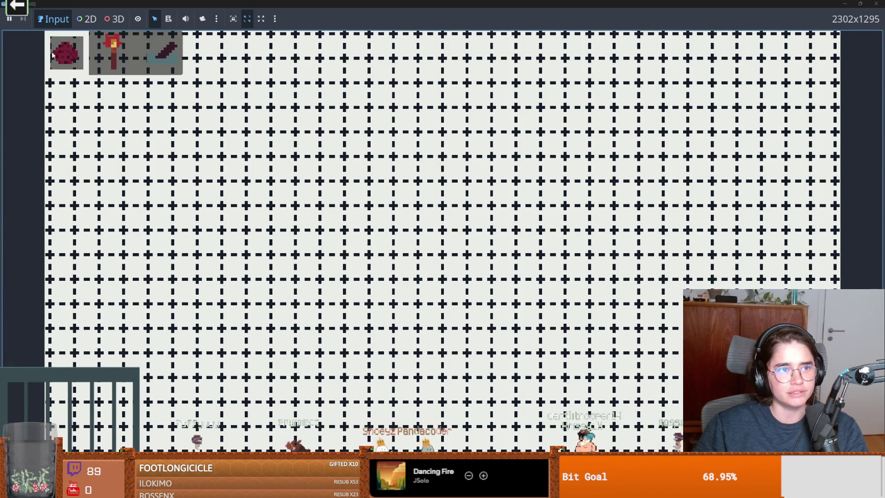
{"action": "key", "text": "super+Down"}
{"action": "left_click", "coordinate": [542, 164]}
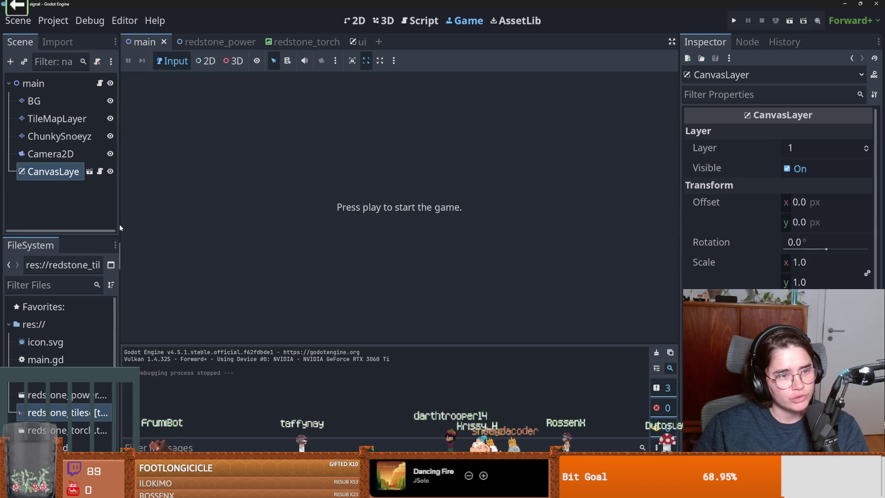
Step: Widen the scene and file panels while browsing the redstone_torch, redstone_power and main scenes
{"action": "mouse_move", "coordinate": [118, 225]}
{"action": "left_mouse_down"}
{"action": "mouse_move", "coordinate": [150, 227]}
{"action": "mouse_move", "coordinate": [136, 285]}
{"action": "left_mouse_up"}
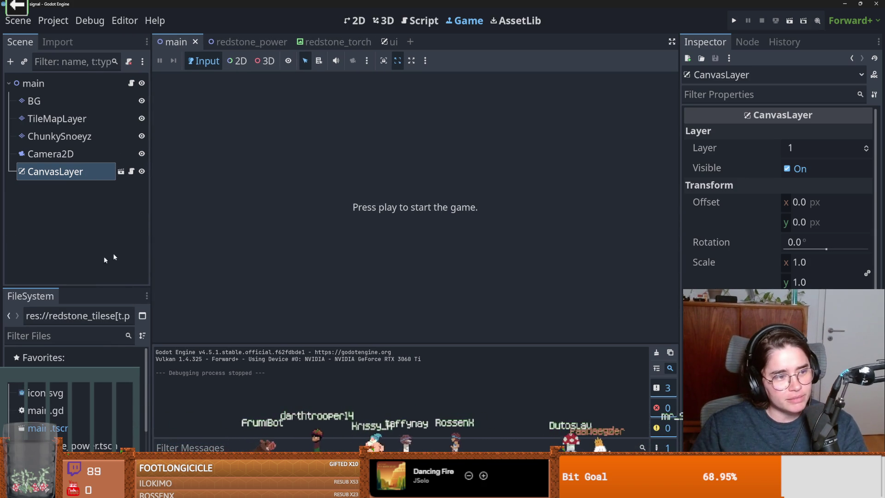
{"action": "mouse_move", "coordinate": [150, 267]}
{"action": "left_mouse_down"}
{"action": "mouse_move", "coordinate": [124, 268]}
{"action": "mouse_move", "coordinate": [155, 267]}
{"action": "left_mouse_up"}
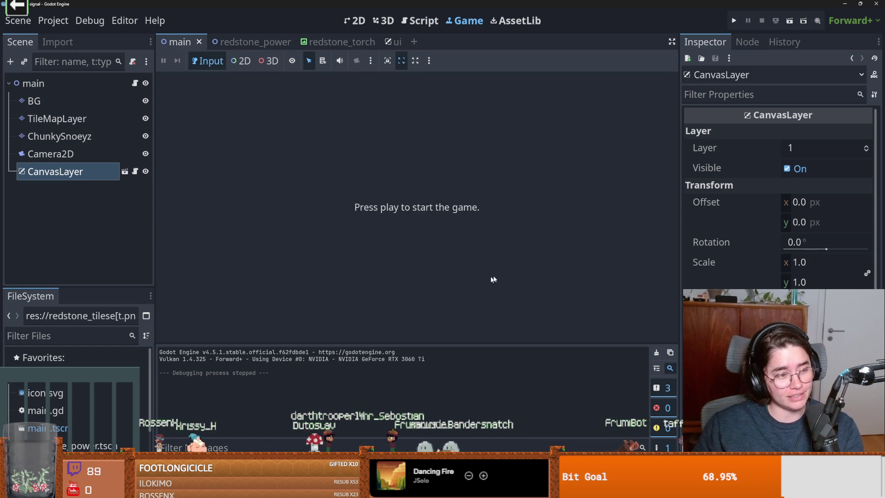
{"action": "left_click", "coordinate": [322, 46]}
{"action": "left_click", "coordinate": [267, 46]}
{"action": "left_click", "coordinate": [177, 46]}
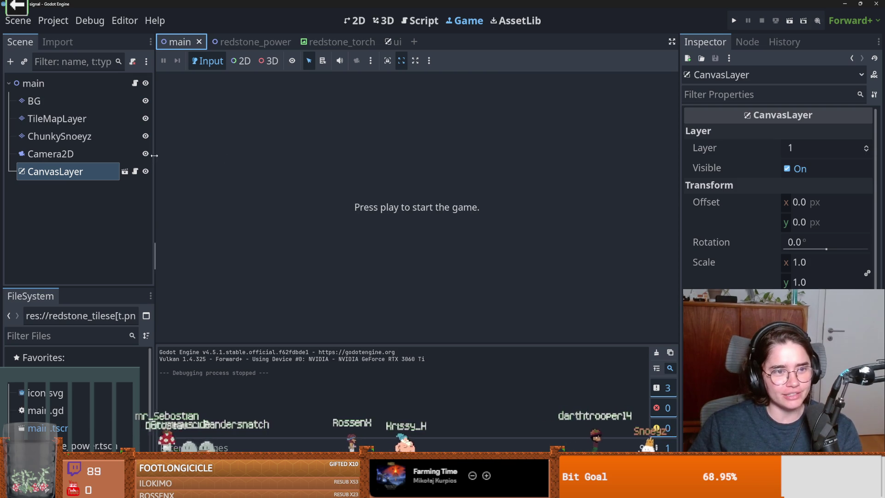
{"action": "left_click_drag", "start_coordinate": [153, 159], "coordinate": [189, 158]}
Step: Open the ui scene in 2D, then cut RedstoneButton and undo the cut
{"action": "left_click", "coordinate": [429, 41]}
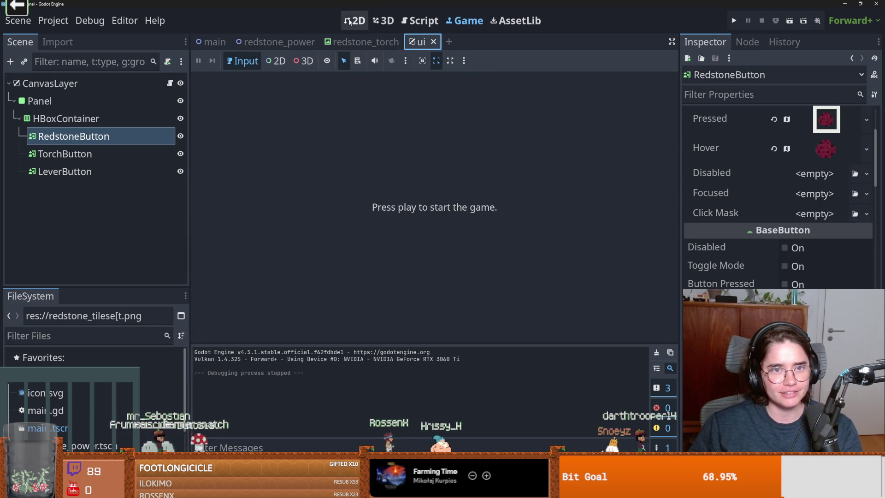
{"action": "key", "text": "ctrl+x"}
{"action": "scroll", "coordinate": [487, 202], "scroll_direction": "down", "scroll_amount": 10}
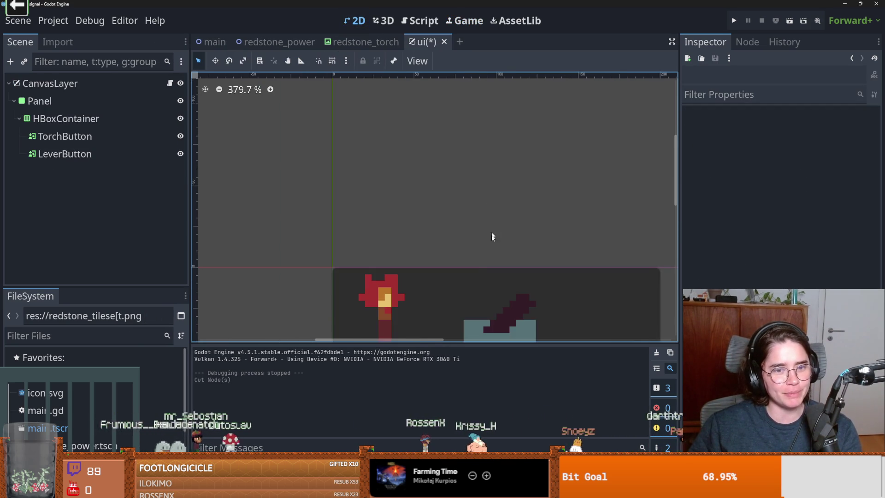
{"action": "key", "text": "ctrl+z"}
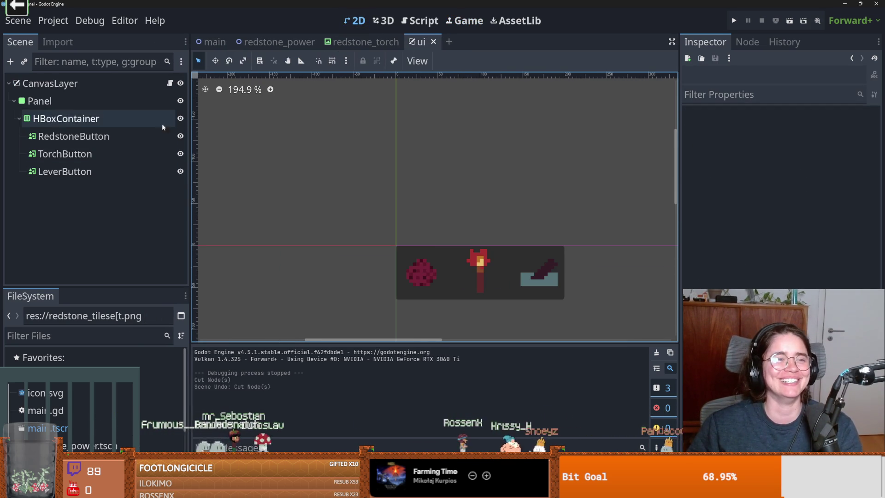
Step: Make one of RedstoneButton's state textures a unique copy
{"action": "left_click", "coordinate": [92, 136]}
{"action": "scroll", "coordinate": [810, 252], "scroll_direction": "up", "scroll_amount": 3}
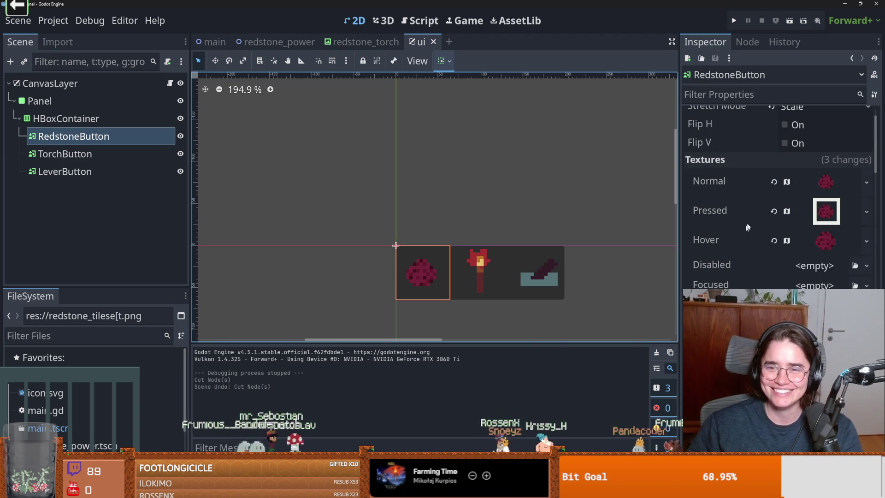
{"action": "left_click", "coordinate": [866, 210]}
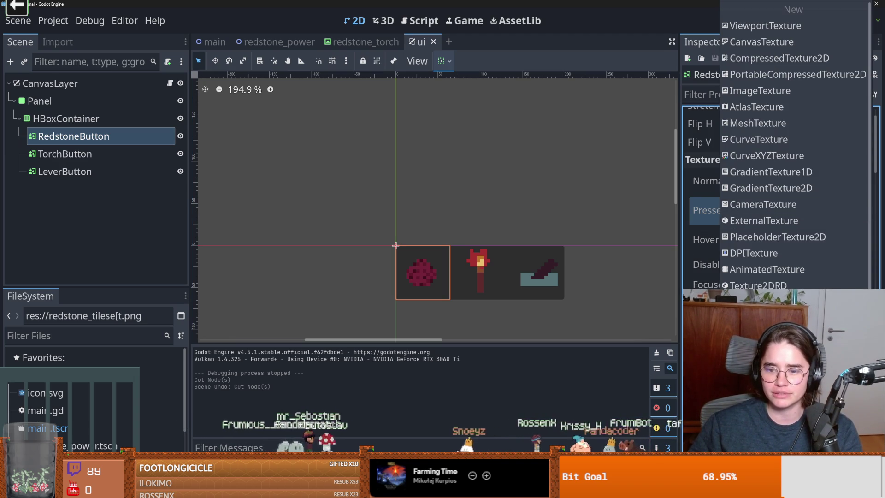
{"action": "key", "text": "Escape"}
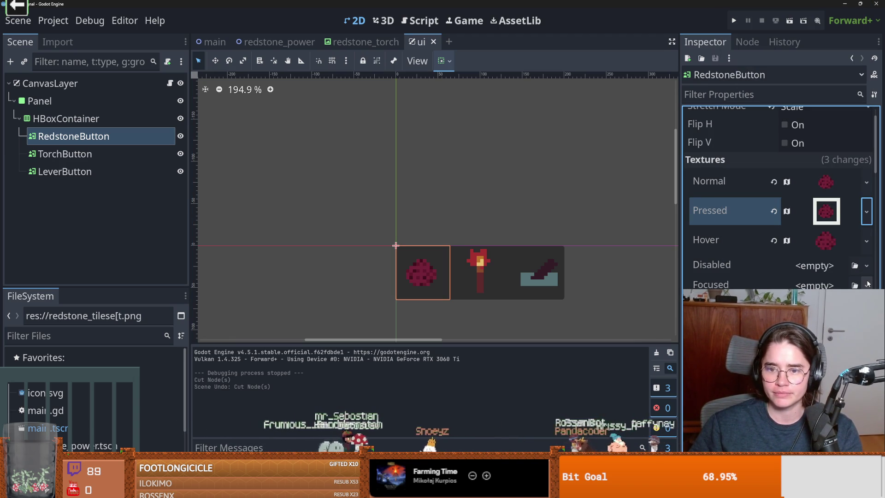
{"action": "left_click", "coordinate": [866, 267]}
{"action": "left_click", "coordinate": [792, 313]}
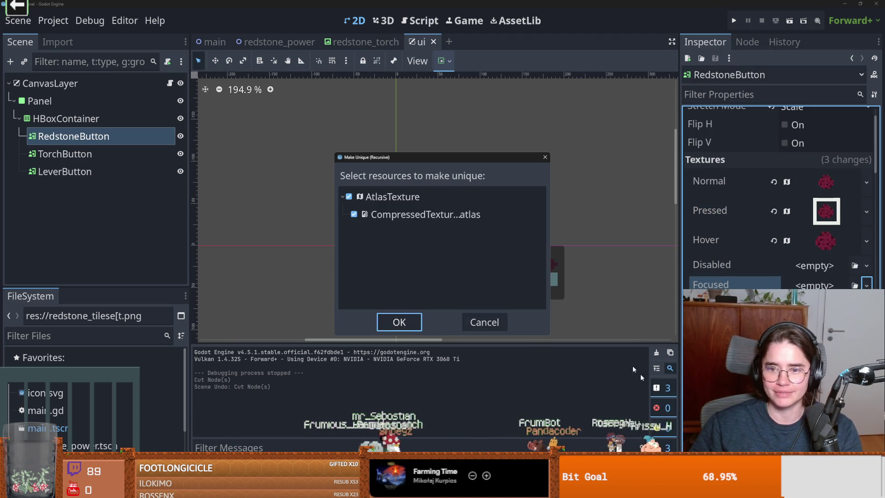
{"action": "left_click", "coordinate": [395, 321]}
Step: Make TorchButton's focused-state texture a unique copy
{"action": "left_click", "coordinate": [116, 154]}
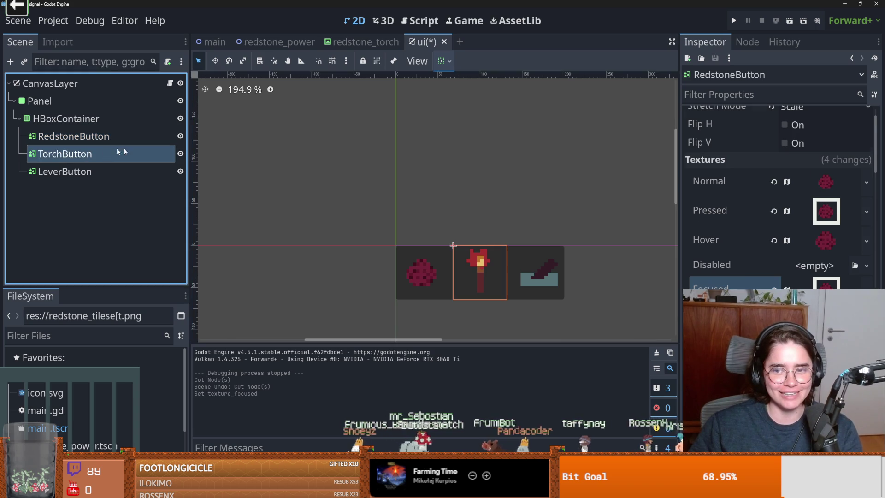
{"action": "left_click", "coordinate": [866, 164]}
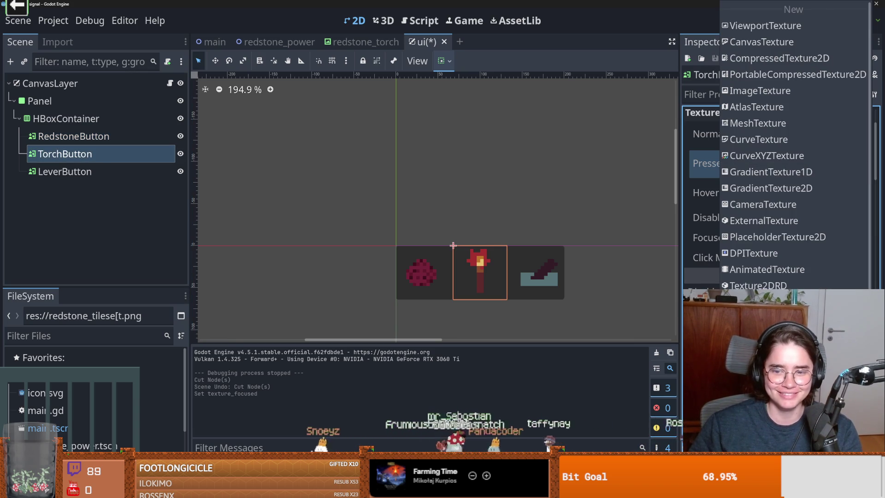
{"action": "key", "text": "Escape"}
{"action": "left_click", "coordinate": [866, 238]}
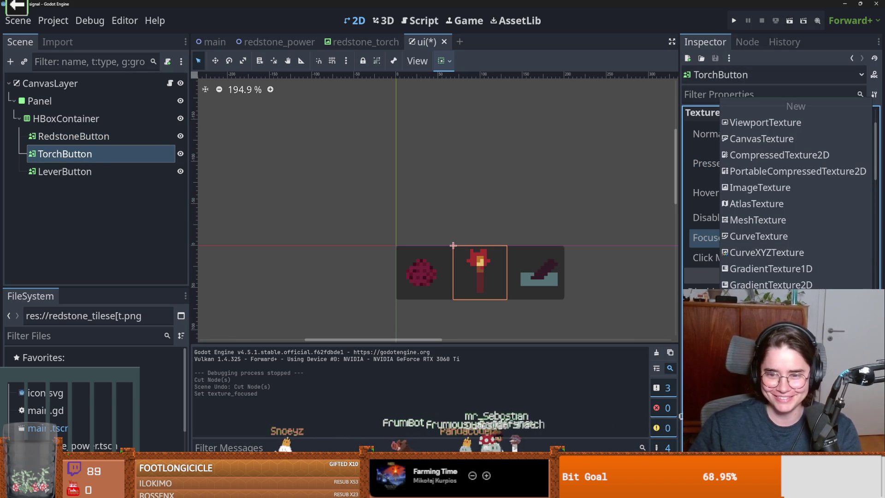
{"action": "left_click", "coordinate": [793, 313]}
{"action": "left_click", "coordinate": [390, 323]}
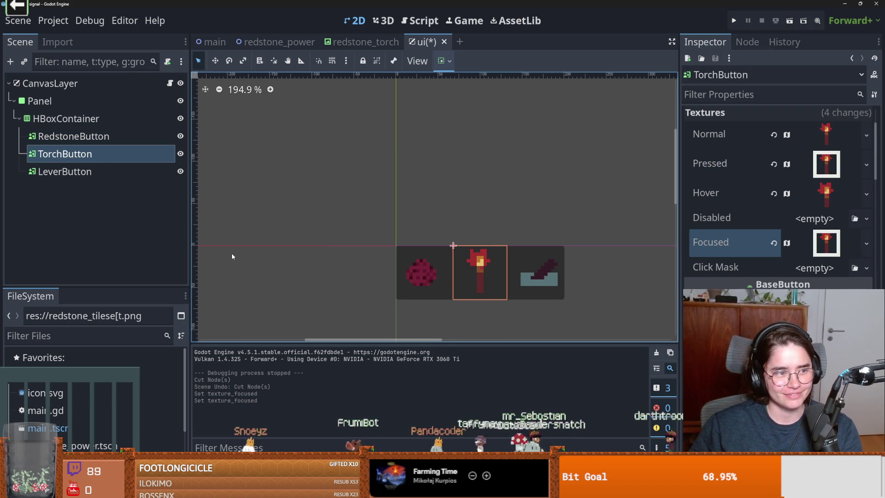
Step: Make LeverButton's pressed-state texture recursively unique, atlas included
{"action": "left_click", "coordinate": [81, 175]}
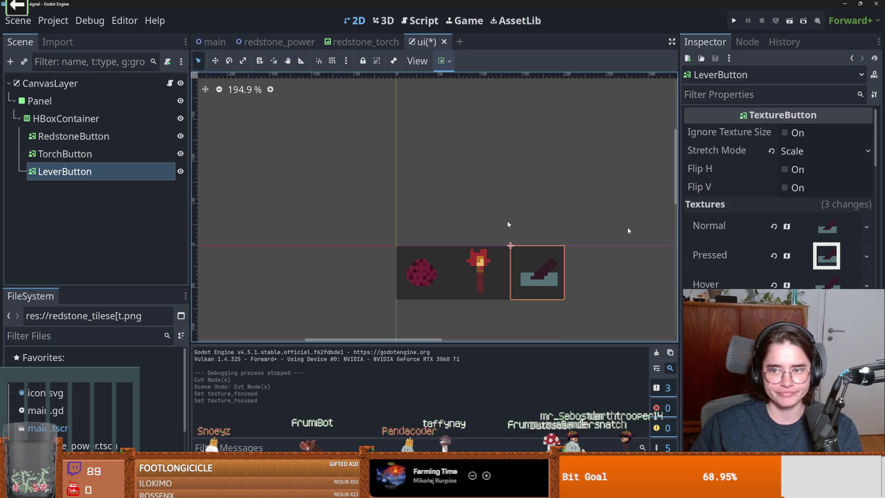
{"action": "left_click", "coordinate": [866, 256]}
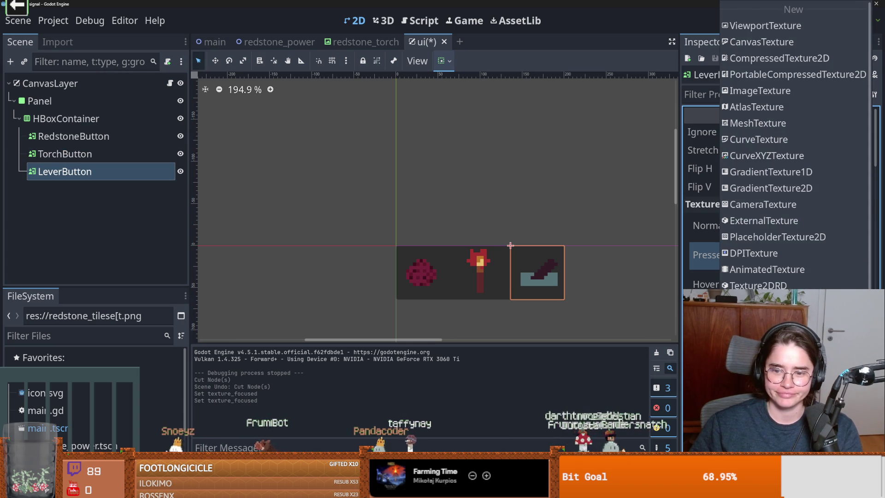
{"action": "key", "text": "Escape"}
{"action": "left_click", "coordinate": [866, 256]}
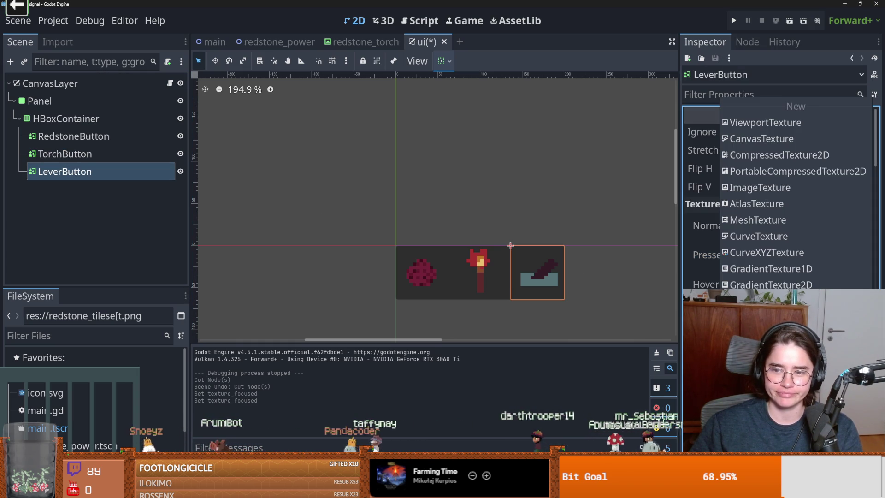
{"action": "left_click", "coordinate": [793, 350]}
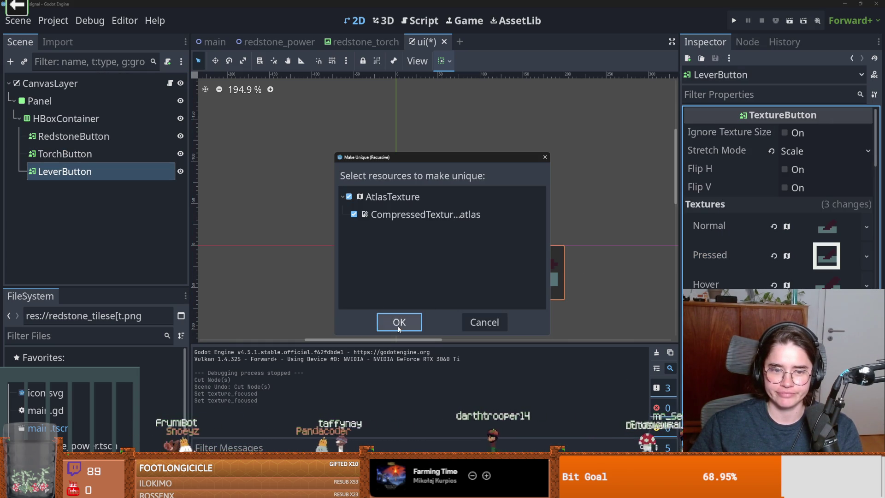
{"action": "left_click", "coordinate": [397, 320]}
Step: Cut LeverButton, undo the cut, and save the ui scene with Ctrl+S
{"action": "scroll", "coordinate": [570, 267], "scroll_direction": "up", "scroll_amount": 1}
{"action": "key", "text": "ctrl+x"}
{"action": "key", "text": "ctrl+z"}
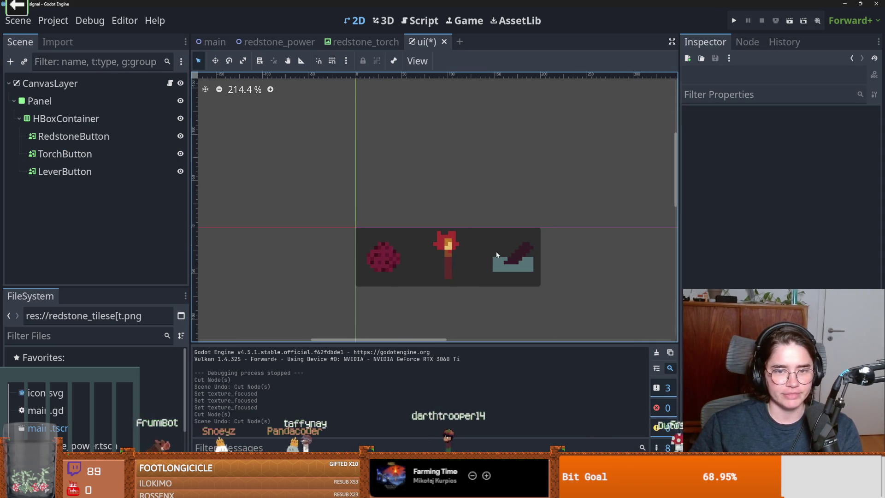
{"action": "key", "text": "ctrl+s"}
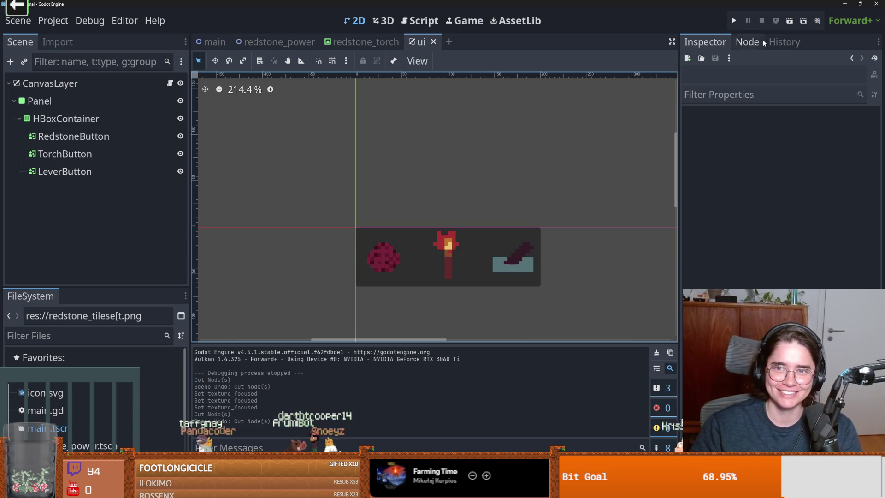
{"action": "left_click", "coordinate": [731, 22]}
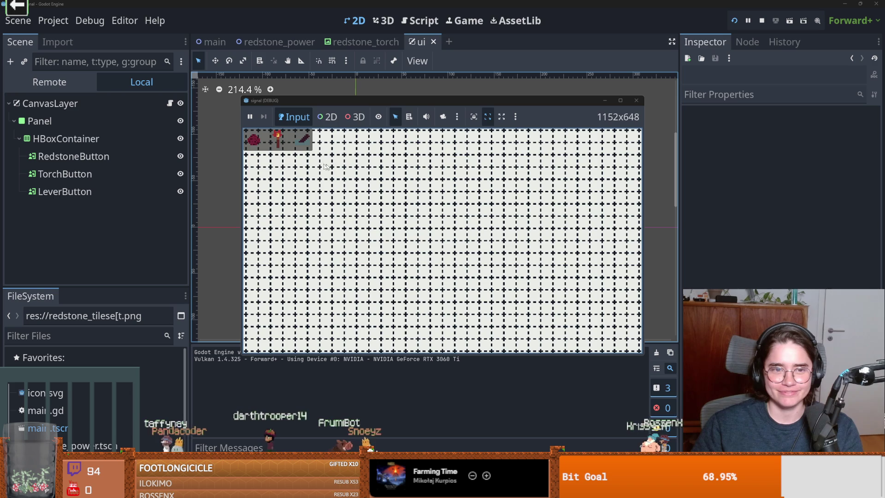
{"action": "left_click", "coordinate": [275, 146]}
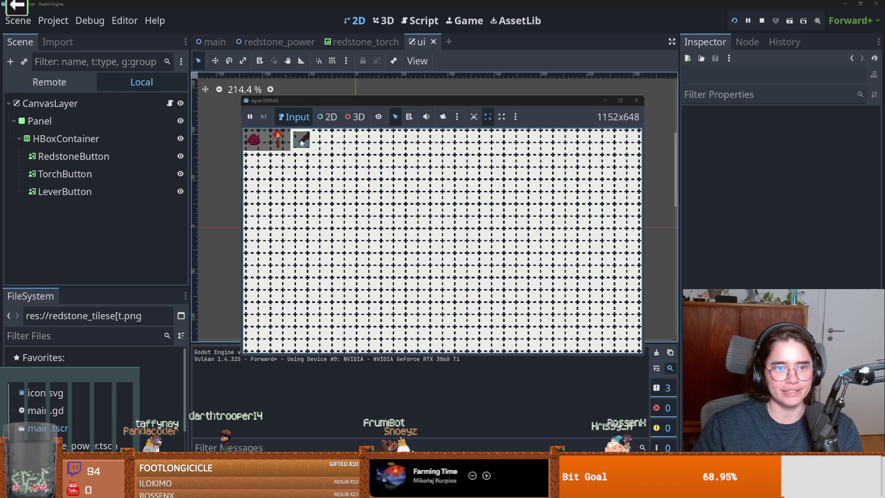
{"action": "left_click", "coordinate": [399, 209]}
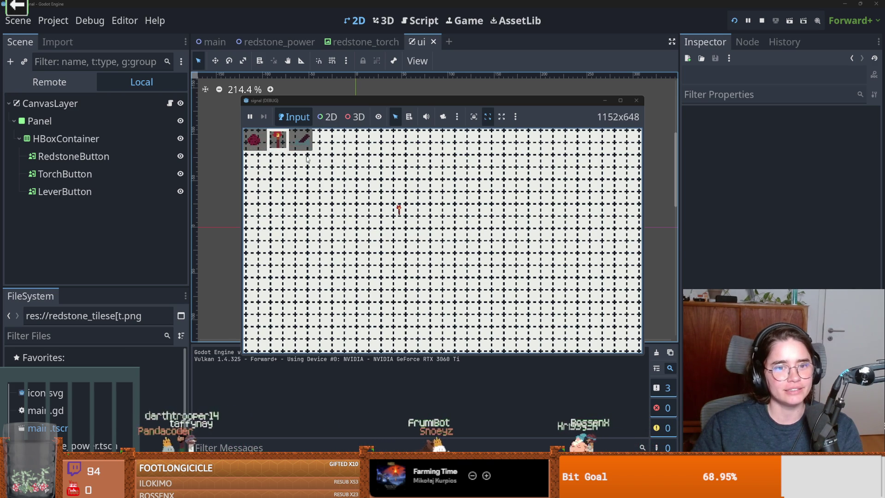
{"action": "left_click", "coordinate": [388, 212]}
{"action": "key", "text": "1"}
{"action": "left_click", "coordinate": [387, 224]}
{"action": "mouse_move", "coordinate": [386, 225]}
{"action": "left_mouse_down"}
{"action": "mouse_move", "coordinate": [400, 247]}
{"action": "mouse_move", "coordinate": [424, 248]}
{"action": "mouse_move", "coordinate": [424, 209]}
{"action": "left_mouse_up"}
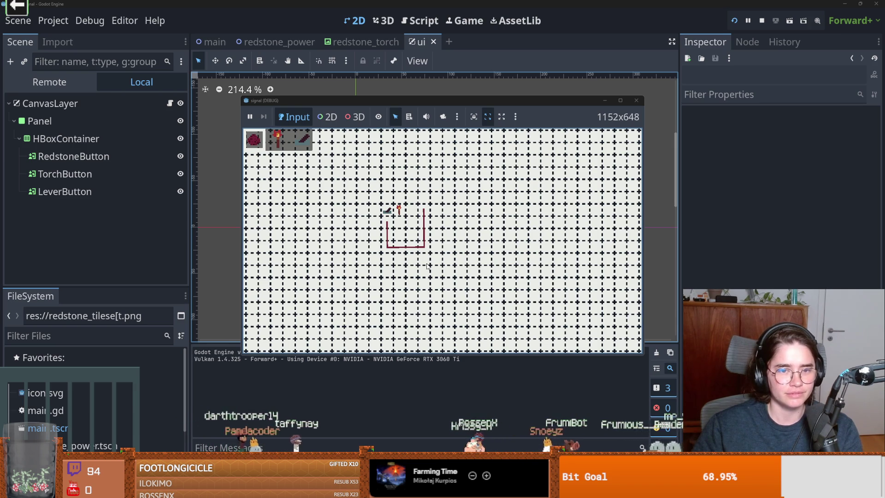
{"action": "left_click", "coordinate": [634, 108]}
{"action": "scroll", "coordinate": [377, 274], "scroll_direction": "up", "scroll_amount": 3}
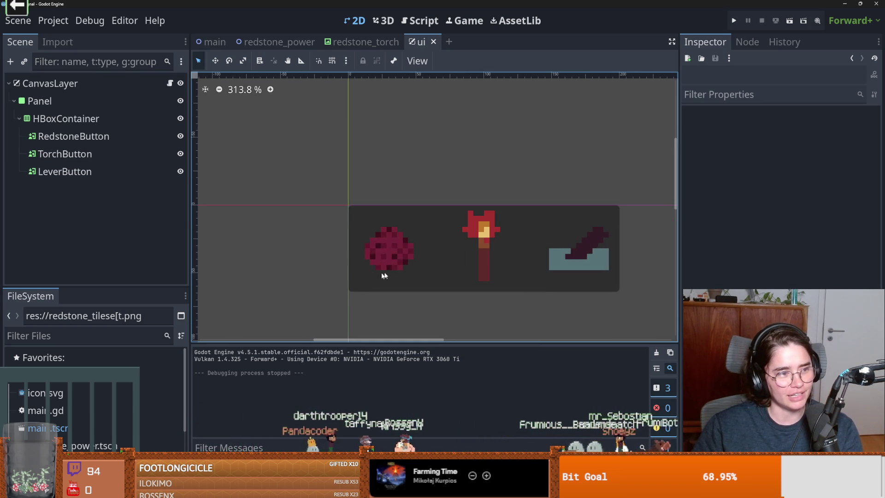
Step: Zoom and pan the 2D canvas so the UI panel sits top-left, widening the canvas area
{"action": "scroll", "coordinate": [357, 297], "scroll_direction": "down", "scroll_amount": 1}
{"action": "scroll", "coordinate": [360, 294], "scroll_direction": "up", "scroll_amount": 2}
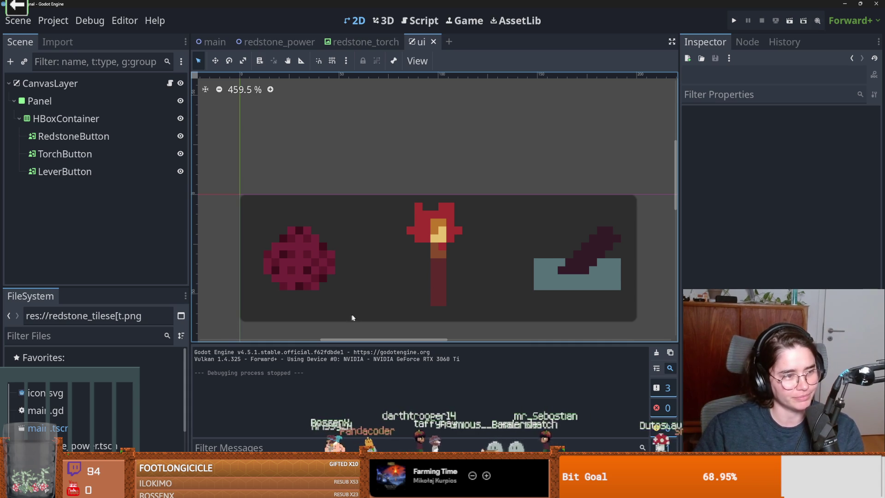
{"action": "scroll", "coordinate": [351, 319], "scroll_direction": "down", "scroll_amount": 14}
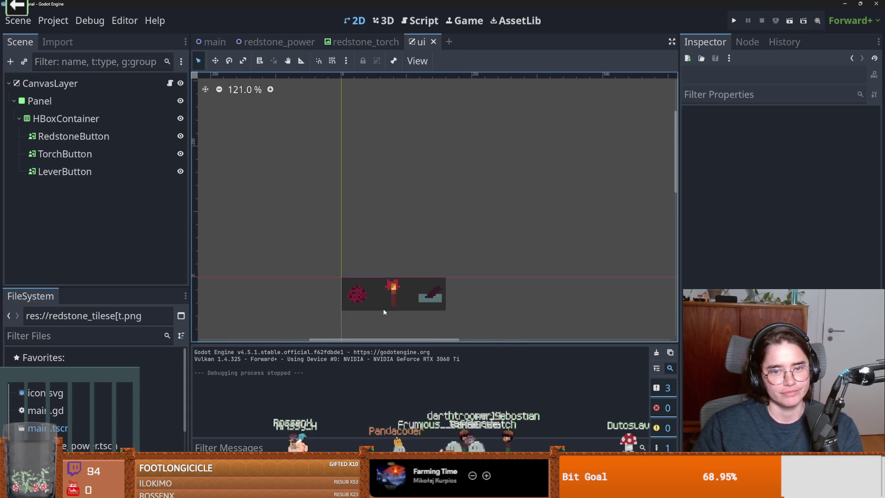
{"action": "scroll", "coordinate": [415, 309], "scroll_direction": "down", "scroll_amount": 9}
{"action": "scroll", "coordinate": [405, 221], "scroll_direction": "down", "scroll_amount": 2}
{"action": "scroll", "coordinate": [460, 202], "scroll_direction": "up", "scroll_amount": 2}
{"action": "scroll", "coordinate": [488, 207], "scroll_direction": "down", "scroll_amount": 1}
{"action": "scroll", "coordinate": [488, 211], "scroll_direction": "up", "scroll_amount": 1}
{"action": "scroll", "coordinate": [439, 243], "scroll_direction": "up", "scroll_amount": 1}
{"action": "left_click_drag", "start_coordinate": [438, 243], "coordinate": [445, 194]}
{"action": "scroll", "coordinate": [443, 191], "scroll_direction": "up", "scroll_amount": 1}
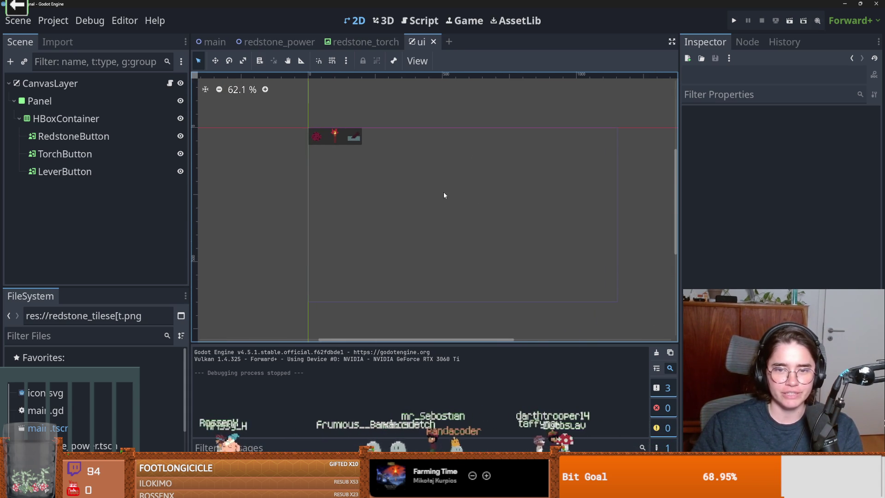
{"action": "scroll", "coordinate": [444, 196], "scroll_direction": "up", "scroll_amount": 1}
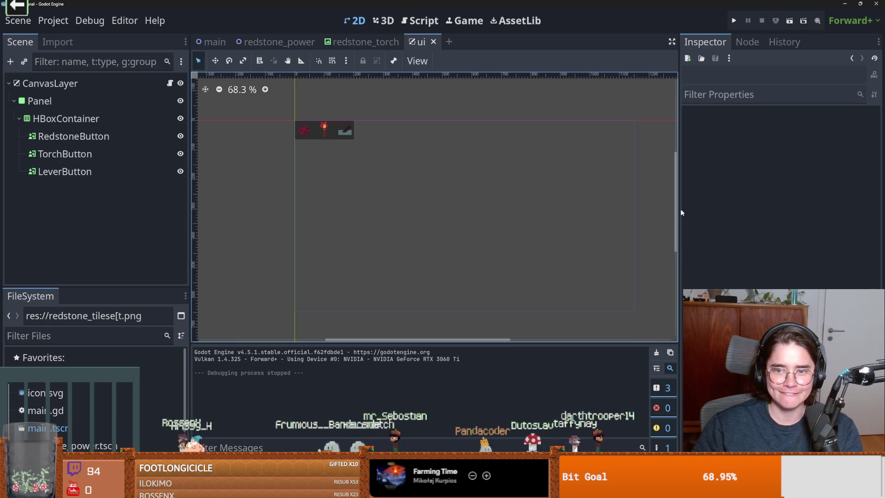
{"action": "left_click_drag", "start_coordinate": [681, 212], "coordinate": [695, 220]}
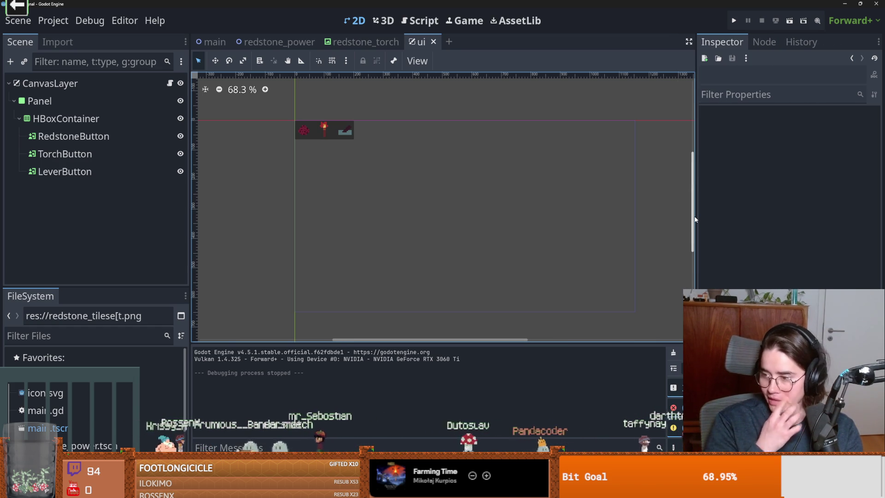
Step: Resize the scene tree and collapse HBoxContainer's three buttons, then open CanvasLayer's ui.gd script
{"action": "scroll", "coordinate": [402, 256], "scroll_direction": "down", "scroll_amount": 2}
{"action": "scroll", "coordinate": [427, 203], "scroll_direction": "up", "scroll_amount": 2}
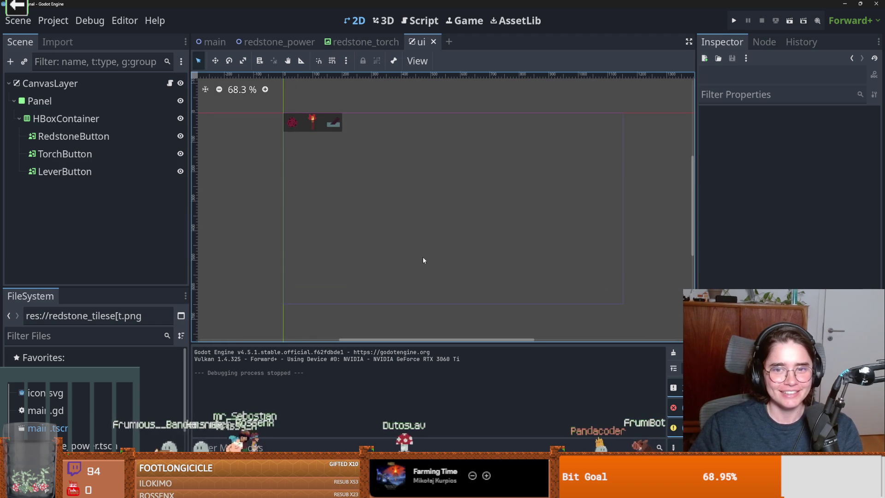
{"action": "scroll", "coordinate": [423, 256], "scroll_direction": "up", "scroll_amount": 1}
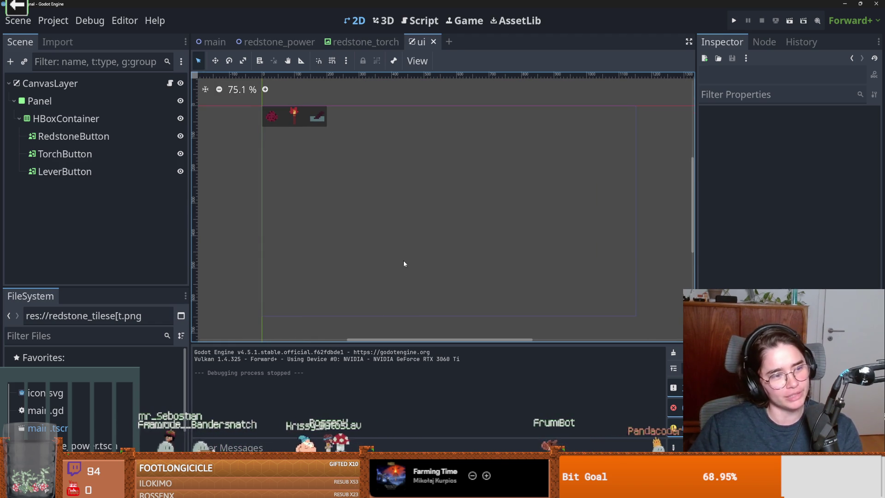
{"action": "scroll", "coordinate": [281, 273], "scroll_direction": "up", "scroll_amount": 1}
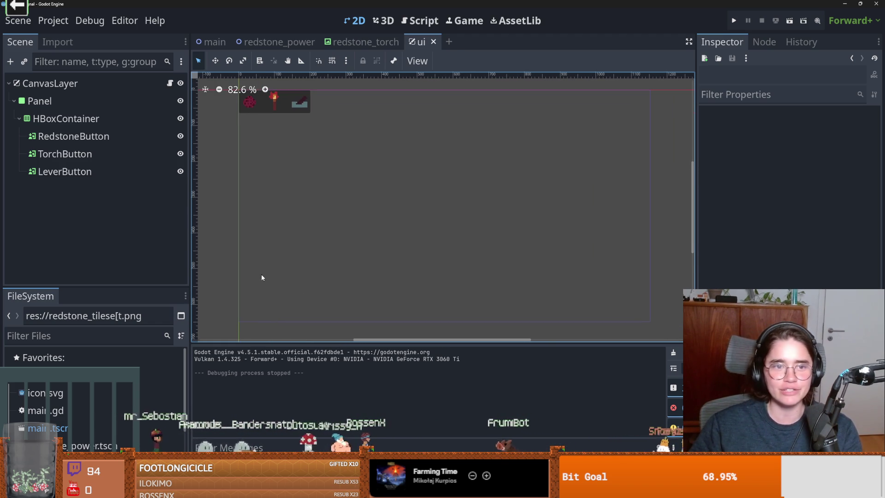
{"action": "mouse_move", "coordinate": [74, 286]}
{"action": "left_mouse_down"}
{"action": "mouse_move", "coordinate": [102, 295]}
{"action": "mouse_move", "coordinate": [138, 358]}
{"action": "left_mouse_up"}
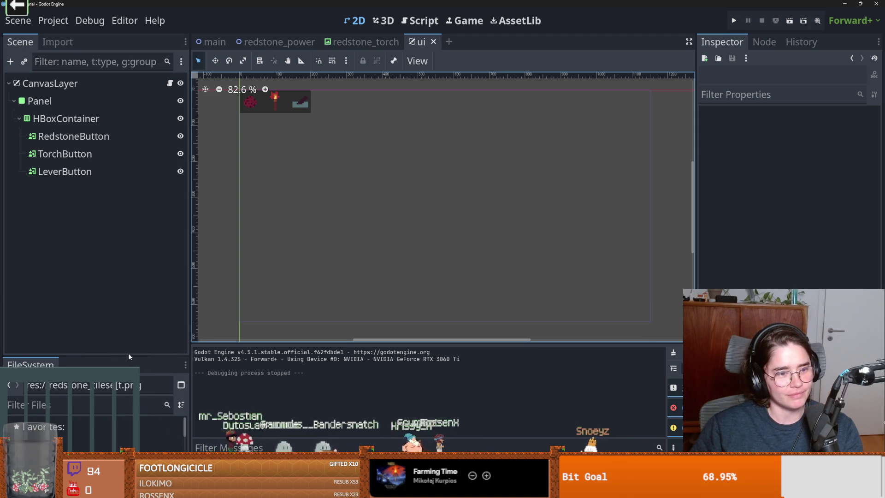
{"action": "left_click_drag", "start_coordinate": [130, 356], "coordinate": [132, 315]}
{"action": "left_click", "coordinate": [19, 118]}
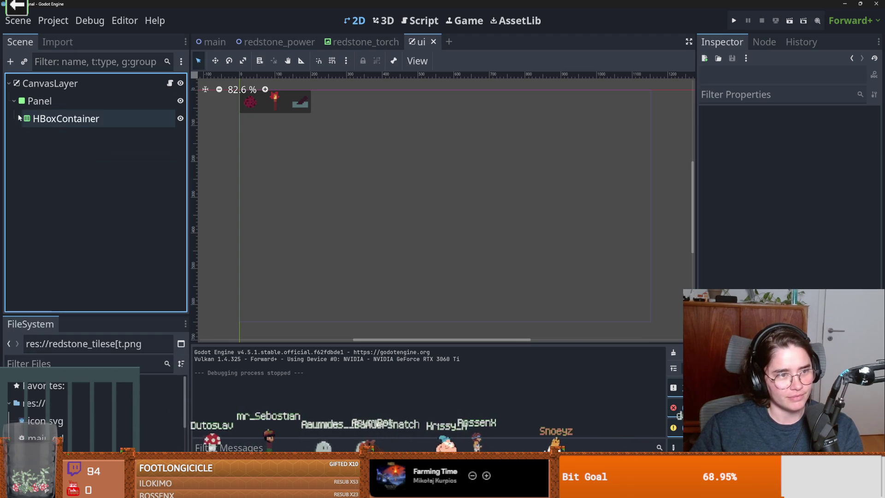
{"action": "left_click", "coordinate": [169, 84]}
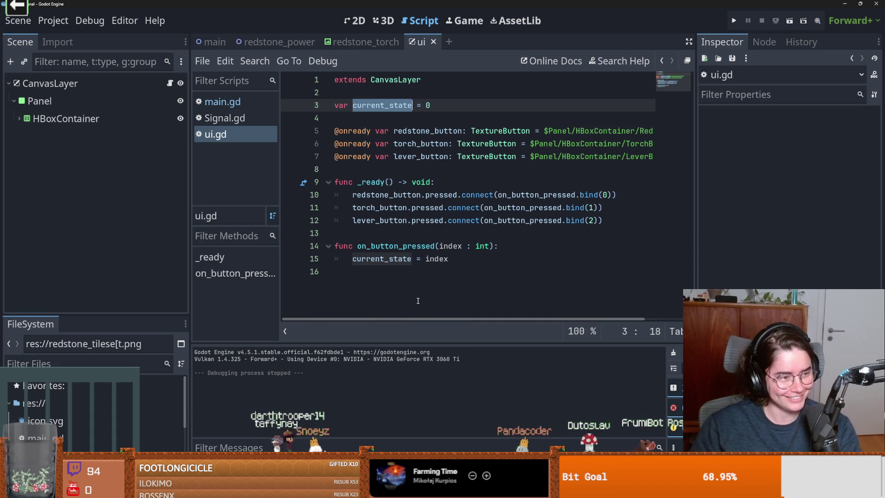
Step: Place the caret on line 15's index and then empty line 13 of ui.gd
{"action": "left_click", "coordinate": [427, 259]}
{"action": "left_click", "coordinate": [473, 260]}
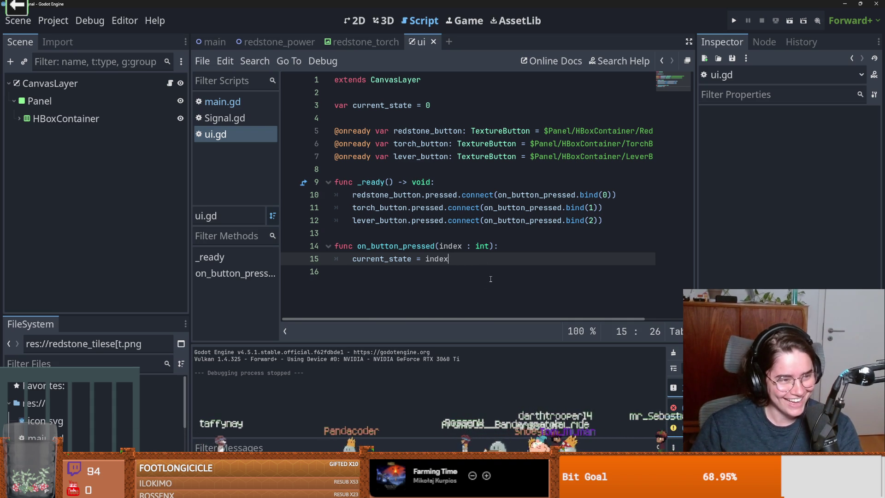
{"action": "left_click", "coordinate": [367, 234]}
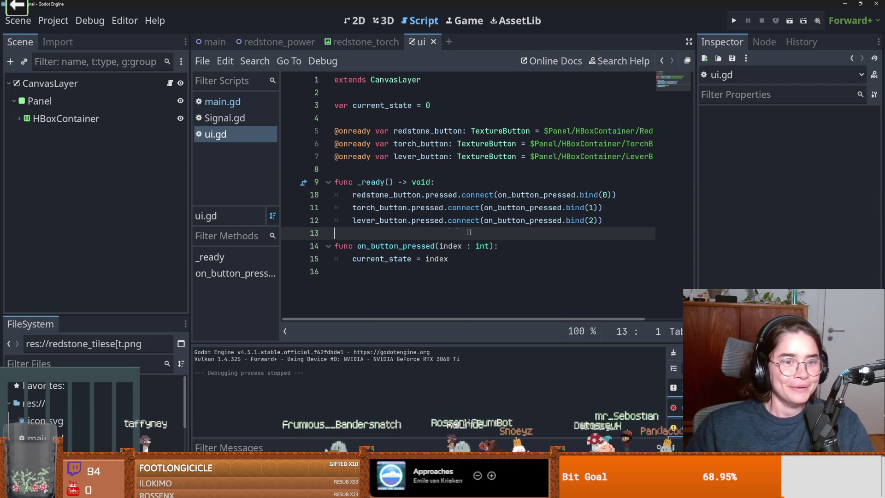
Step: Move through ui.gd lines 8, 12 and 13, then save with Ctrl+S
{"action": "mouse_move", "coordinate": [557, 216]}
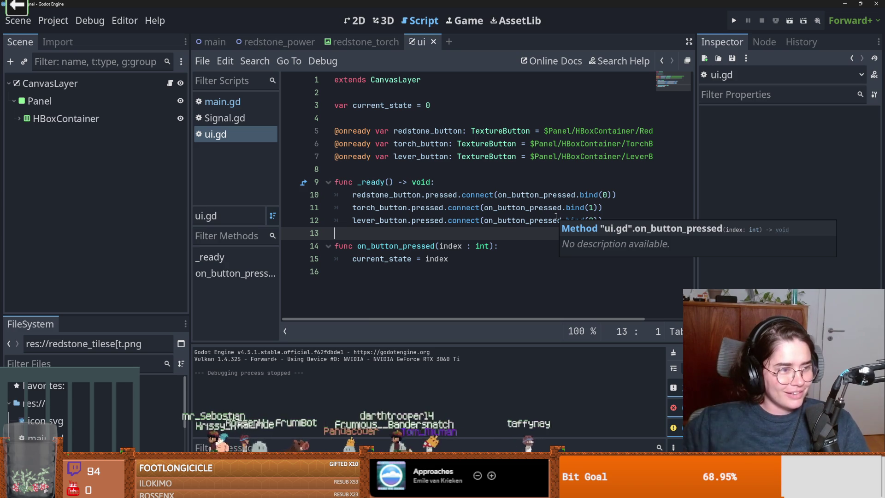
{"action": "left_click", "coordinate": [421, 182]}
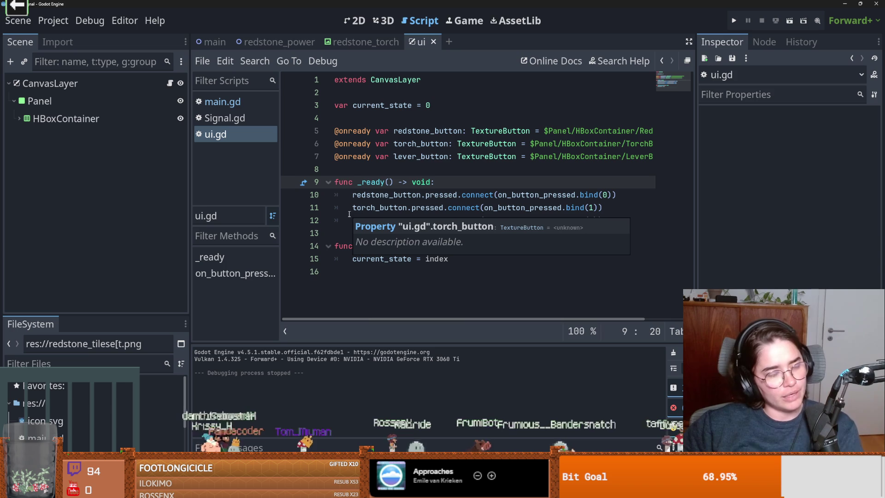
{"action": "left_click", "coordinate": [408, 172]}
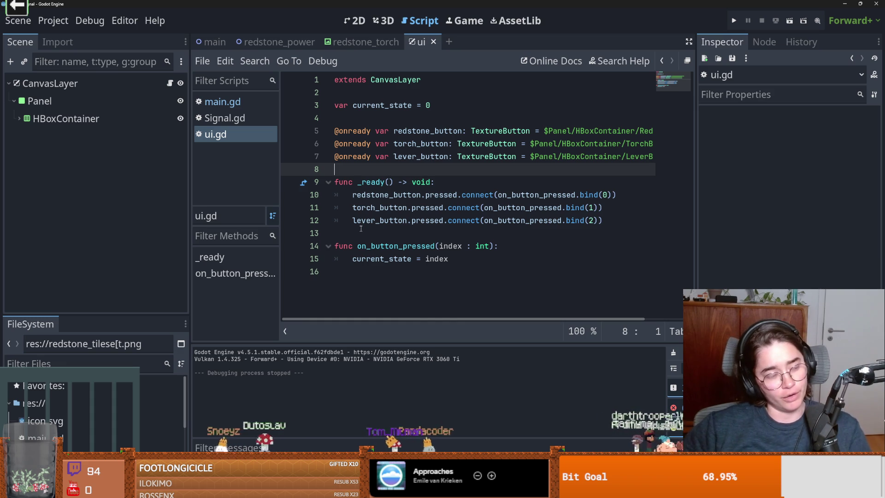
{"action": "left_click", "coordinate": [416, 222]}
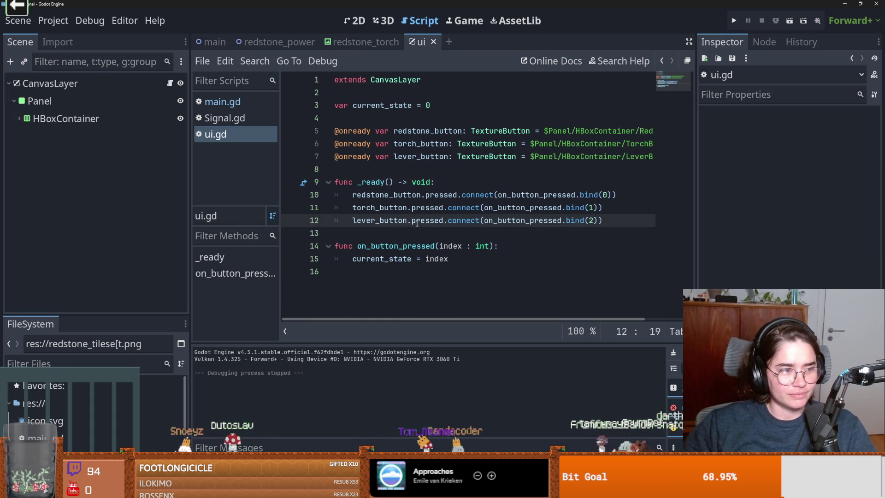
{"action": "left_click", "coordinate": [474, 233]}
{"action": "key", "text": "ctrl+s"}
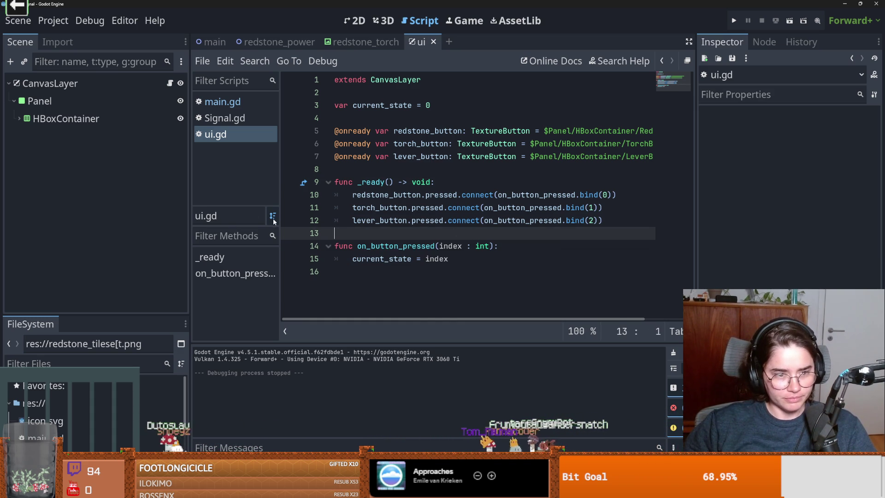
Step: Narrow the script list and side docks, then switch to the redstone_power scene
{"action": "left_click_drag", "start_coordinate": [279, 221], "coordinate": [271, 221]}
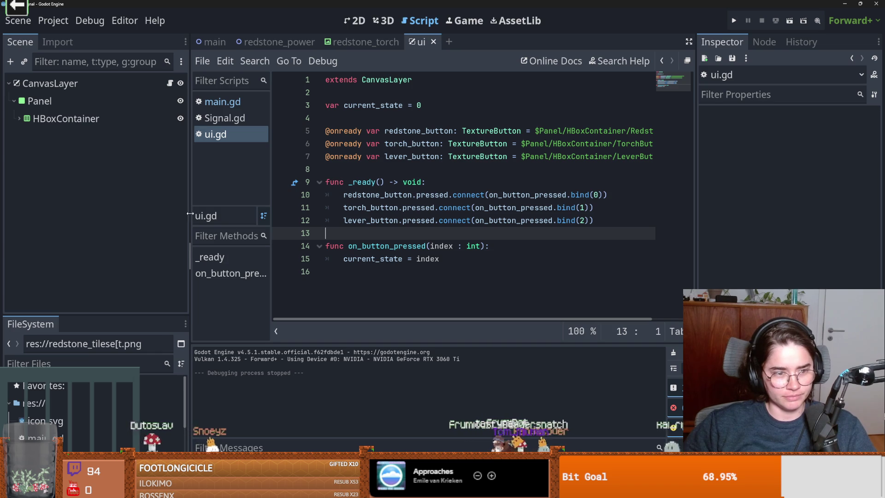
{"action": "left_click_drag", "start_coordinate": [189, 213], "coordinate": [150, 214]}
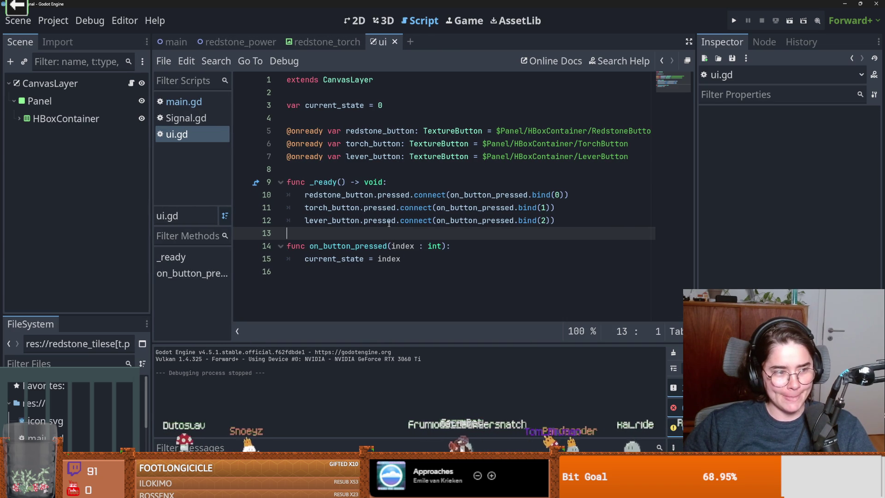
{"action": "mouse_move", "coordinate": [410, 226]}
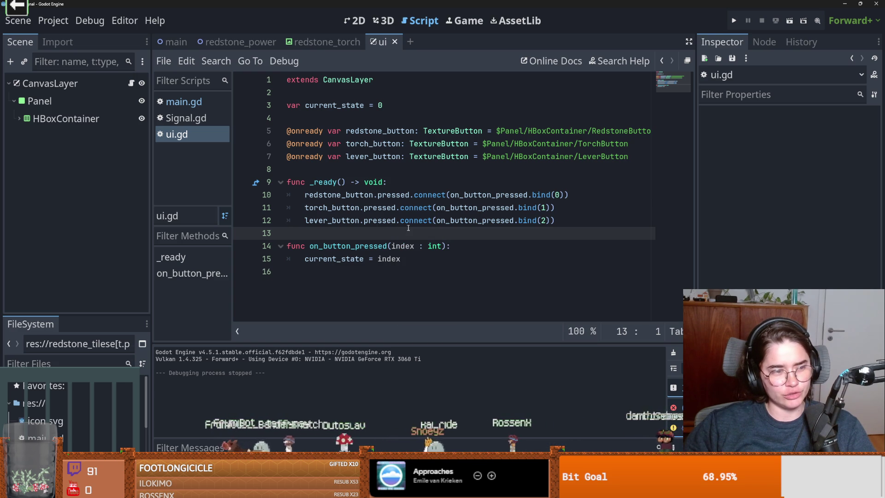
{"action": "left_click", "coordinate": [349, 175]}
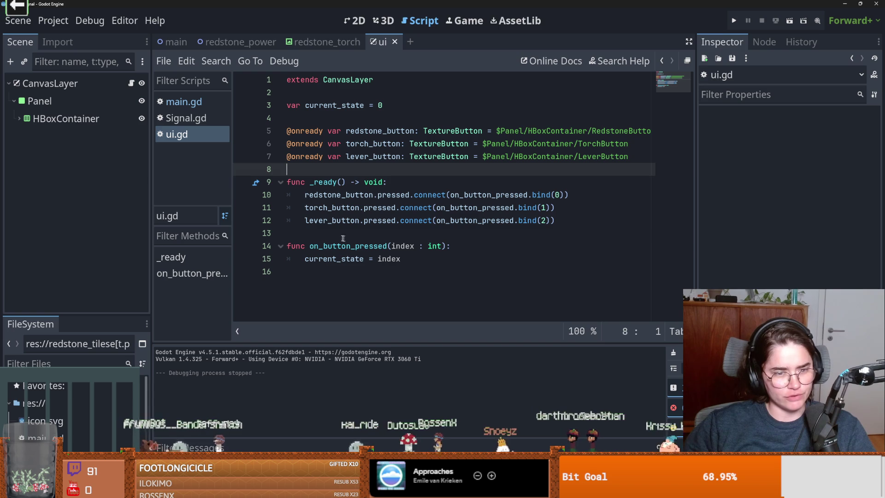
{"action": "left_click", "coordinate": [393, 231]}
{"action": "left_click", "coordinate": [240, 42]}
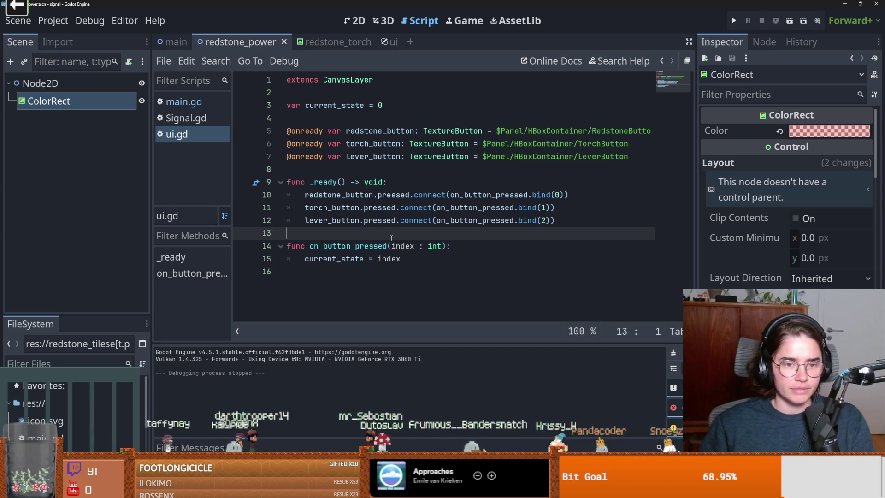
Step: Save ui.gd, narrow the side docks, and move the caret to its empty last line
{"action": "key", "text": "ctrl+s"}
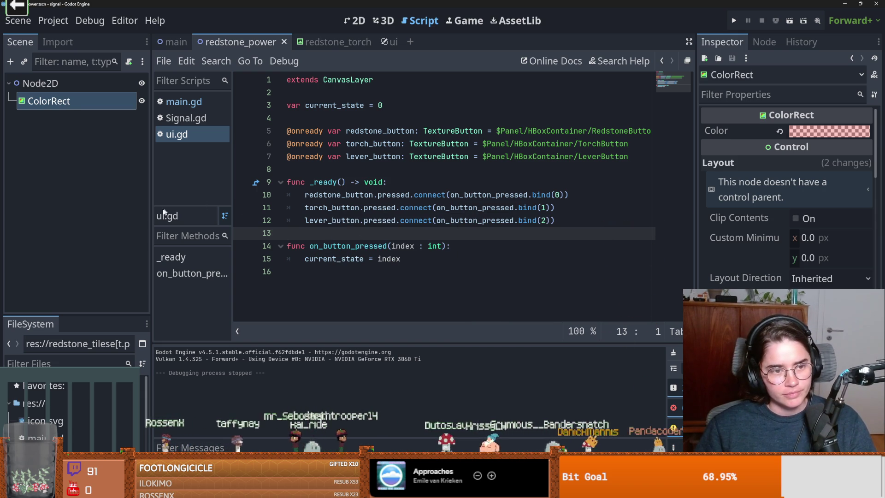
{"action": "left_click_drag", "start_coordinate": [152, 211], "coordinate": [135, 211]}
{"action": "key", "text": "ctrl+s"}
{"action": "left_click", "coordinate": [297, 182]}
{"action": "left_click", "coordinate": [290, 172]}
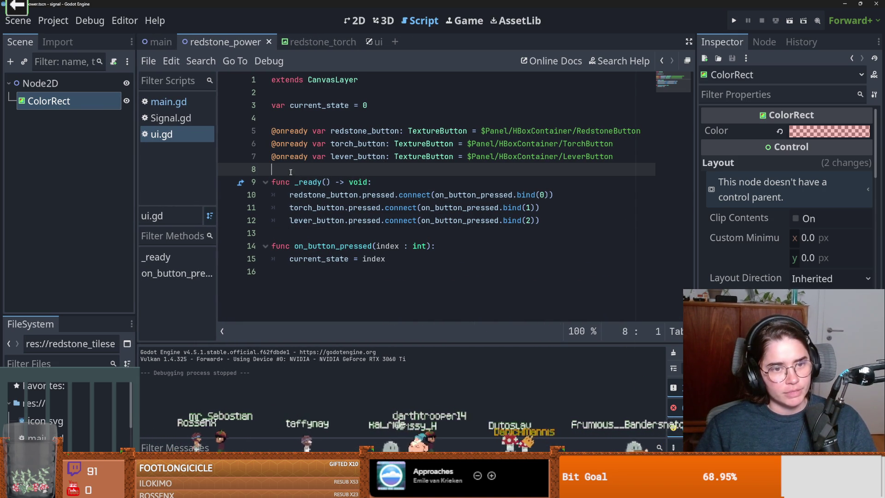
{"action": "left_click", "coordinate": [382, 230]}
{"action": "left_click", "coordinate": [231, 279]}
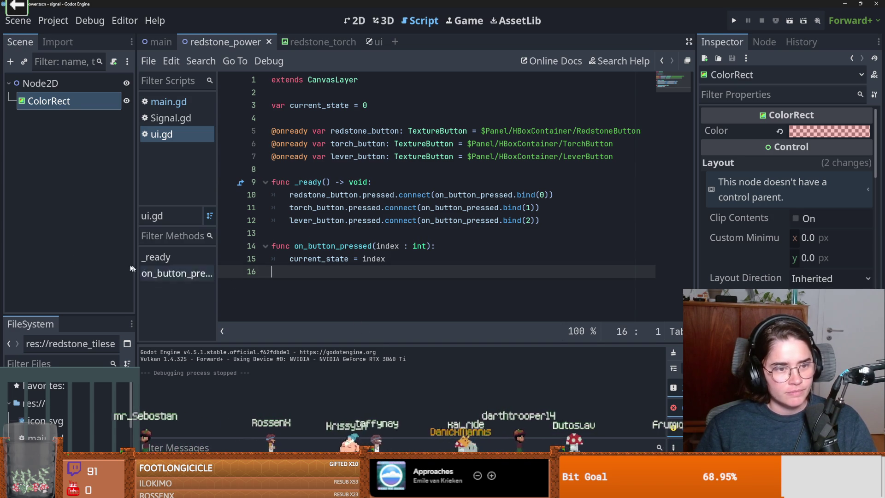
Step: Enlarge the FileSystem panel and start renaming redstone_tileset.png
{"action": "left_click_drag", "start_coordinate": [96, 317], "coordinate": [97, 228]}
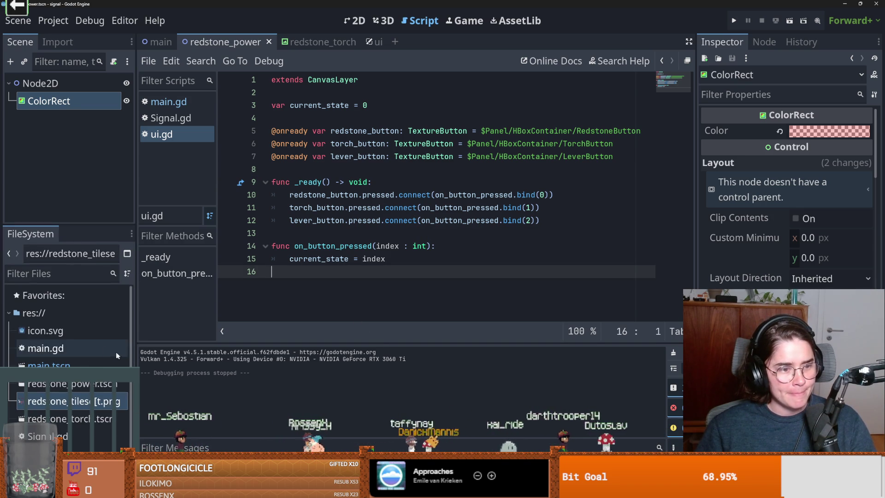
{"action": "left_click_drag", "start_coordinate": [136, 356], "coordinate": [171, 358]}
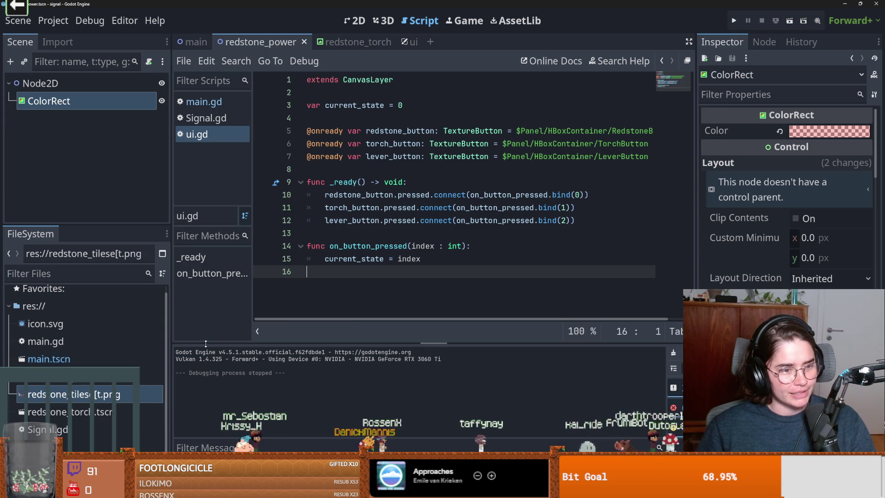
{"action": "mouse_move", "coordinate": [171, 373]}
{"action": "left_mouse_down"}
{"action": "mouse_move", "coordinate": [143, 373]}
{"action": "mouse_move", "coordinate": [165, 371]}
{"action": "left_mouse_up"}
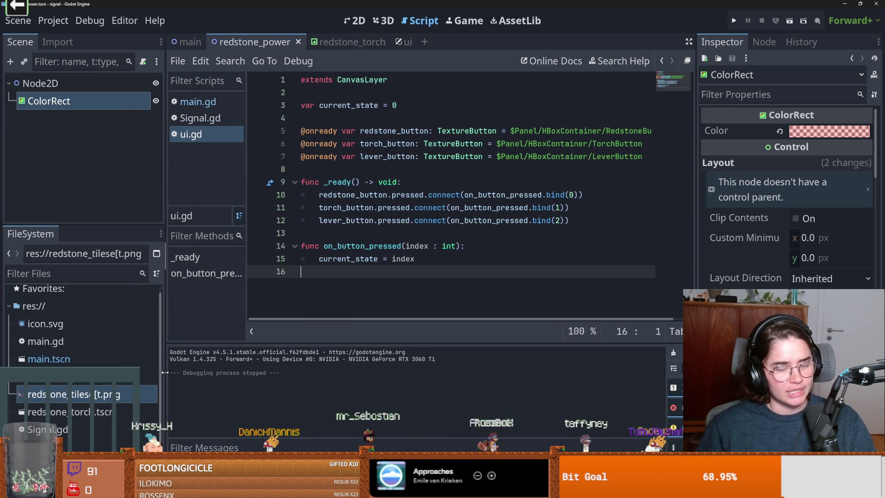
{"action": "right_click", "coordinate": [97, 396]}
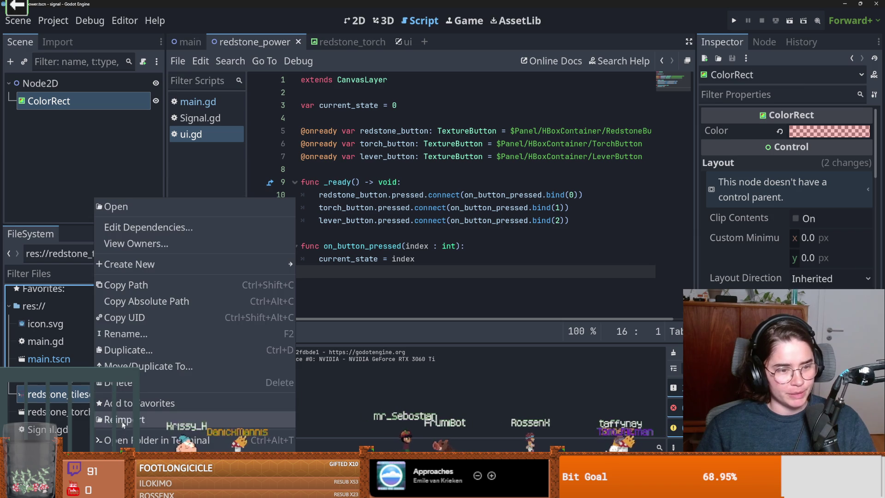
{"action": "left_click", "coordinate": [125, 334]}
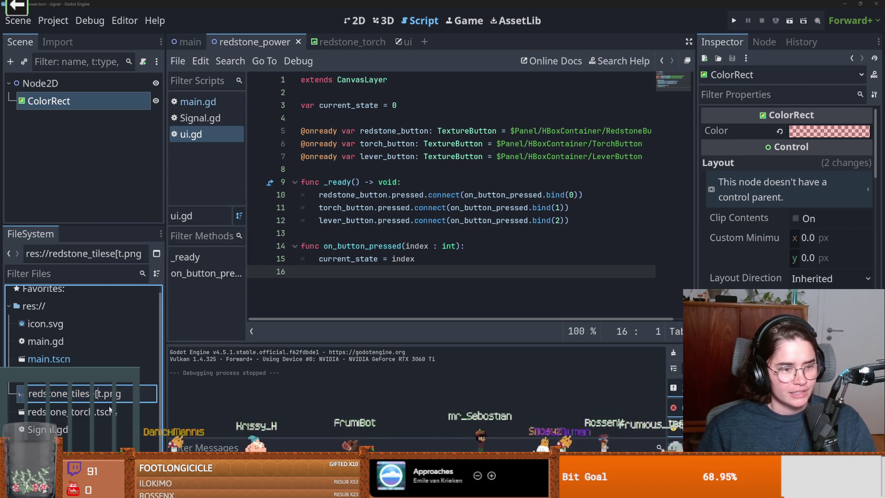
Step: Switch to the 2D workspace and open the main scene's level
{"action": "key", "text": "ctrl+F1"}
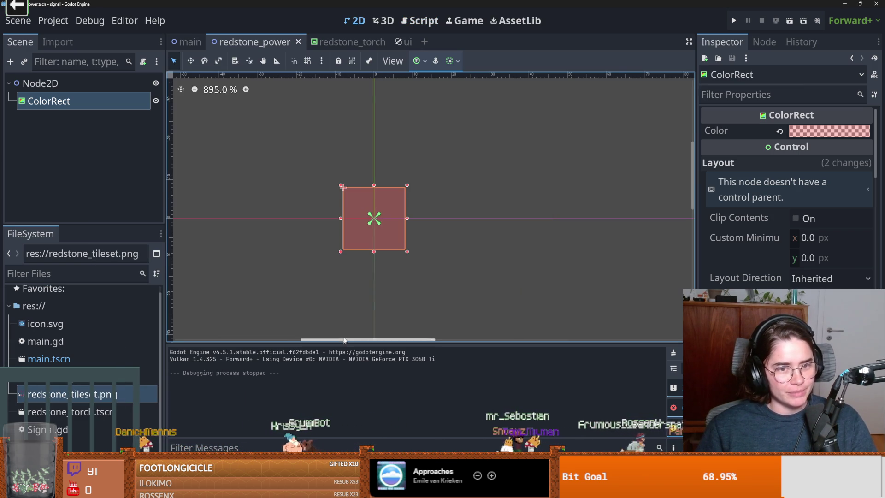
{"action": "scroll", "coordinate": [339, 274], "scroll_direction": "up", "scroll_amount": 1}
{"action": "scroll", "coordinate": [332, 267], "scroll_direction": "up", "scroll_amount": 1}
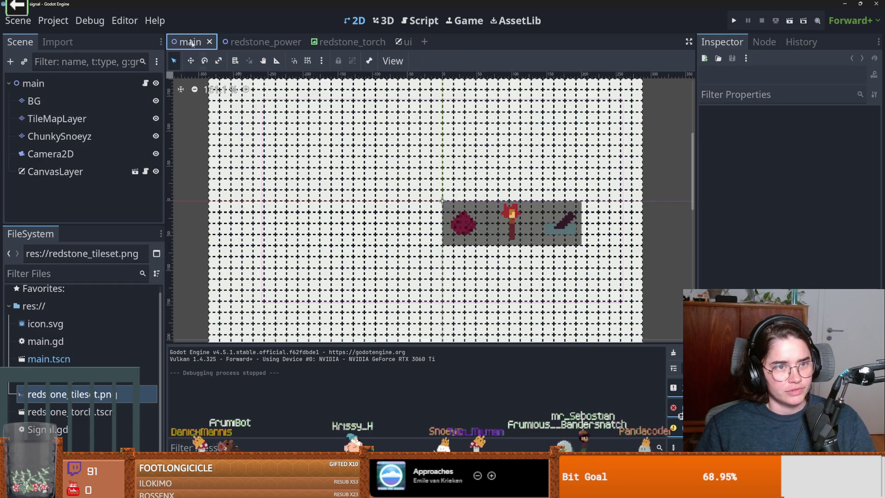
{"action": "left_click", "coordinate": [189, 42]}
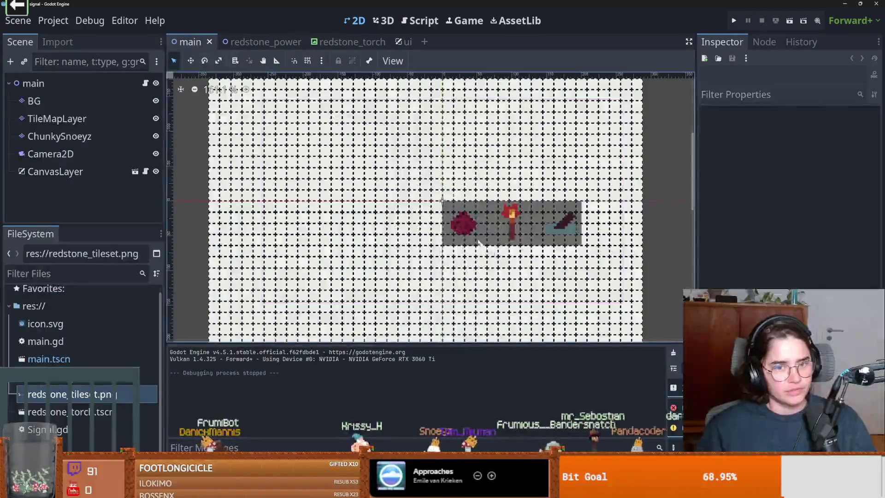
{"action": "scroll", "coordinate": [290, 126], "scroll_direction": "down", "scroll_amount": 10}
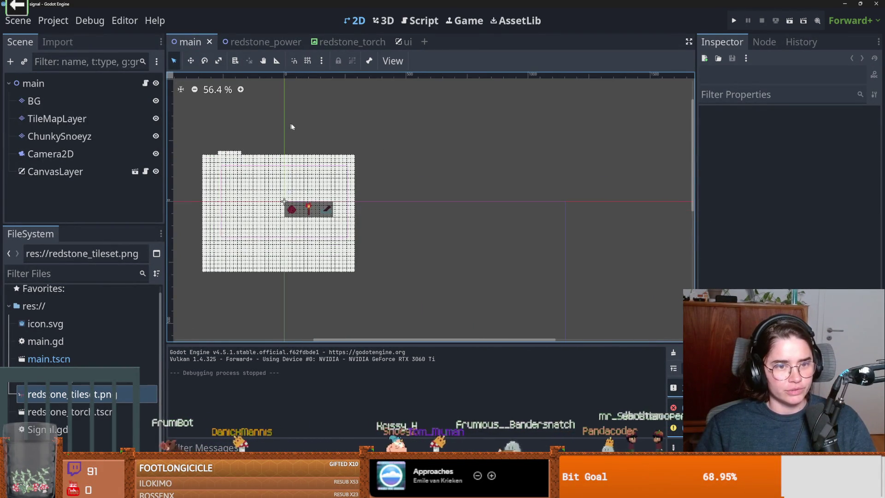
{"action": "scroll", "coordinate": [289, 126], "scroll_direction": "up", "scroll_amount": 1}
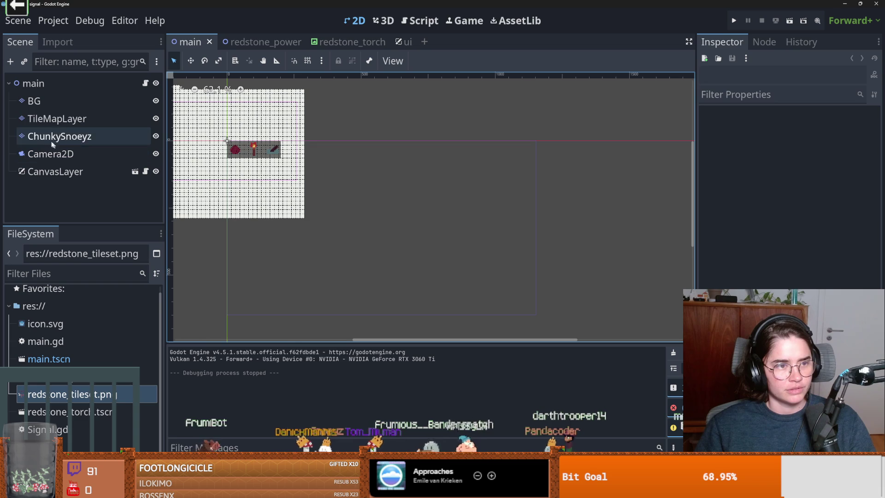
Step: Select the root main node, zoom around the level, and run the game
{"action": "left_click", "coordinate": [73, 84]}
{"action": "scroll", "coordinate": [351, 192], "scroll_direction": "up", "scroll_amount": 3}
{"action": "scroll", "coordinate": [352, 192], "scroll_direction": "up", "scroll_amount": 3}
{"action": "scroll", "coordinate": [418, 211], "scroll_direction": "down", "scroll_amount": 4}
{"action": "scroll", "coordinate": [410, 196], "scroll_direction": "down", "scroll_amount": 3}
{"action": "scroll", "coordinate": [403, 175], "scroll_direction": "up", "scroll_amount": 3}
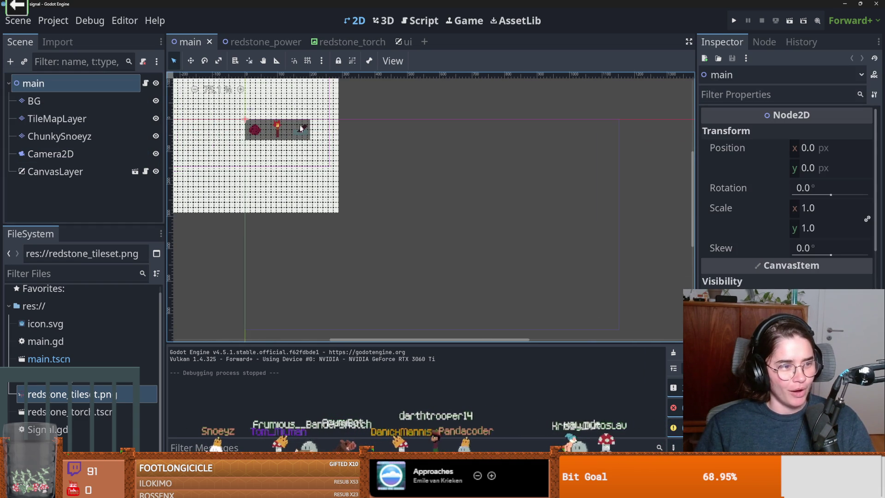
{"action": "scroll", "coordinate": [286, 196], "scroll_direction": "down", "scroll_amount": 3}
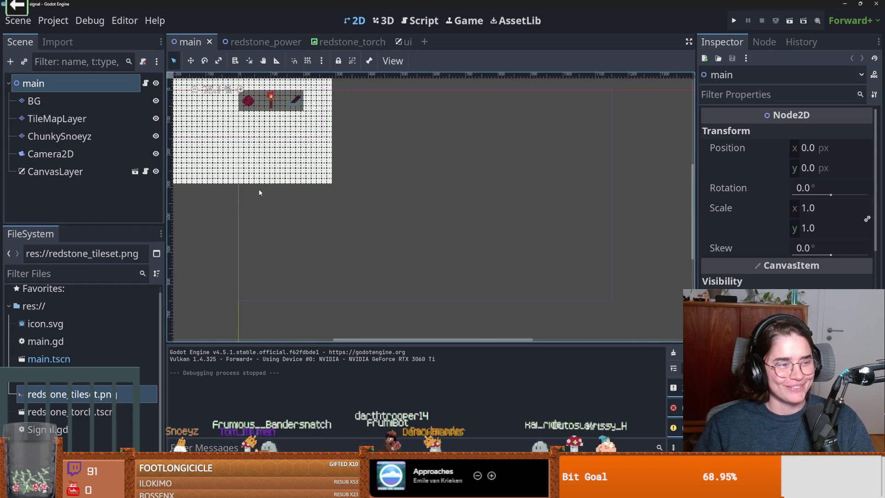
{"action": "scroll", "coordinate": [259, 188], "scroll_direction": "up", "scroll_amount": 1}
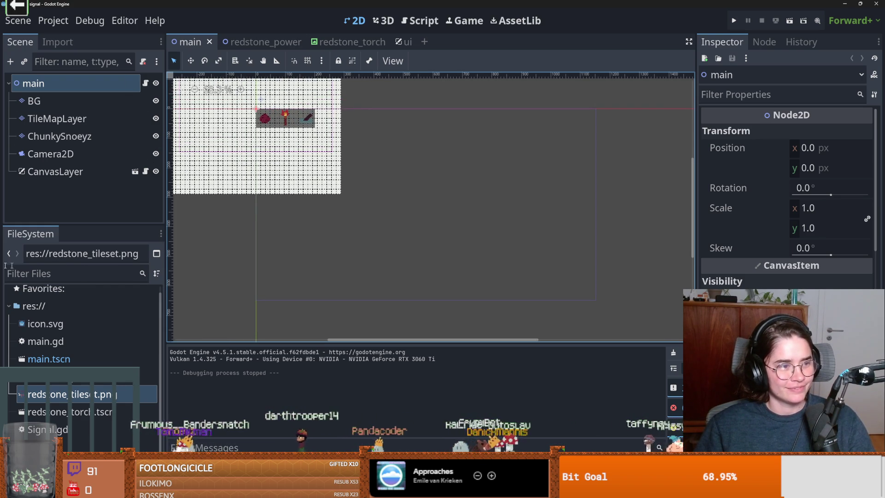
{"action": "scroll", "coordinate": [383, 231], "scroll_direction": "up", "scroll_amount": 1}
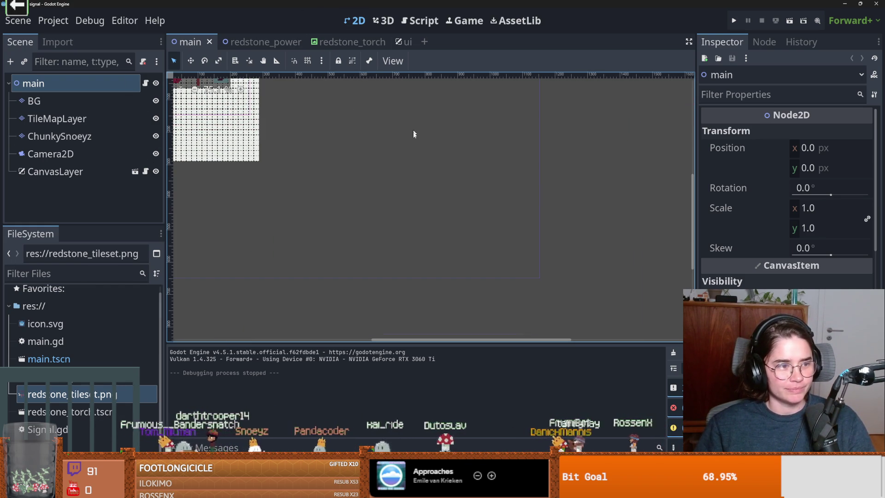
{"action": "left_click", "coordinate": [733, 20]}
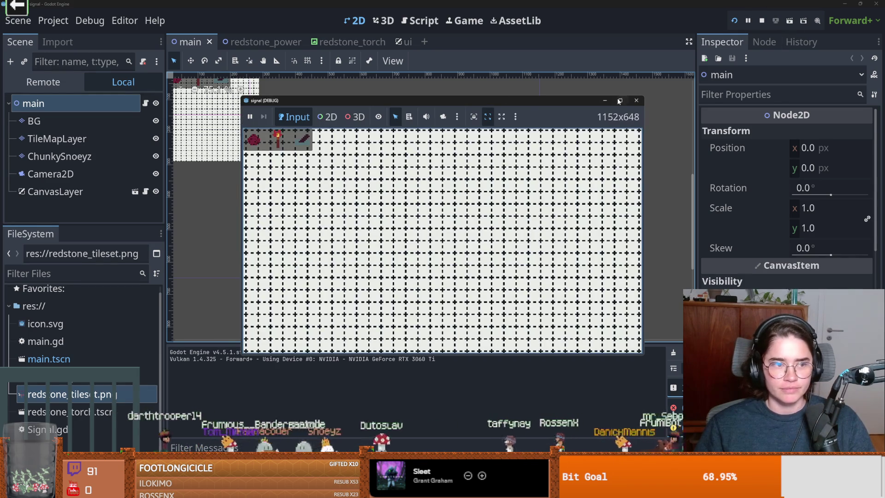
{"action": "left_click", "coordinate": [620, 99]}
{"action": "mouse_move", "coordinate": [332, 242]}
{"action": "left_mouse_down"}
{"action": "mouse_move", "coordinate": [332, 292]}
{"action": "mouse_move", "coordinate": [413, 295]}
{"action": "left_mouse_up"}
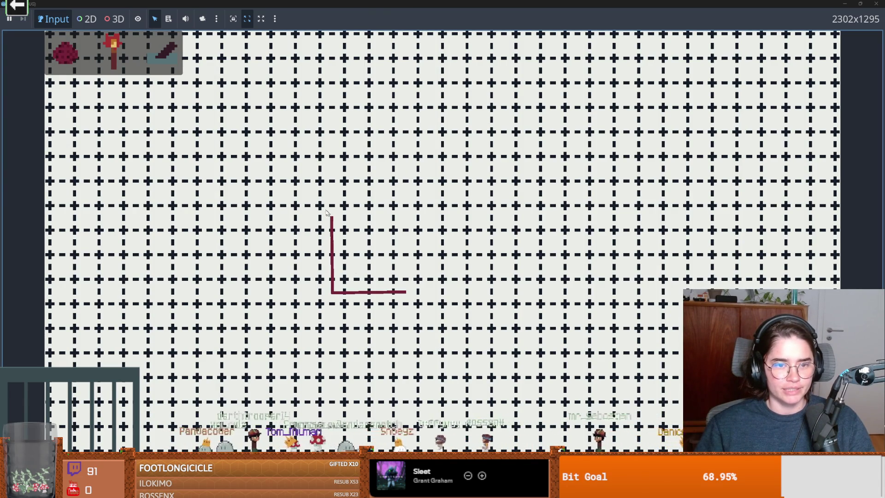
{"action": "left_click", "coordinate": [123, 60]}
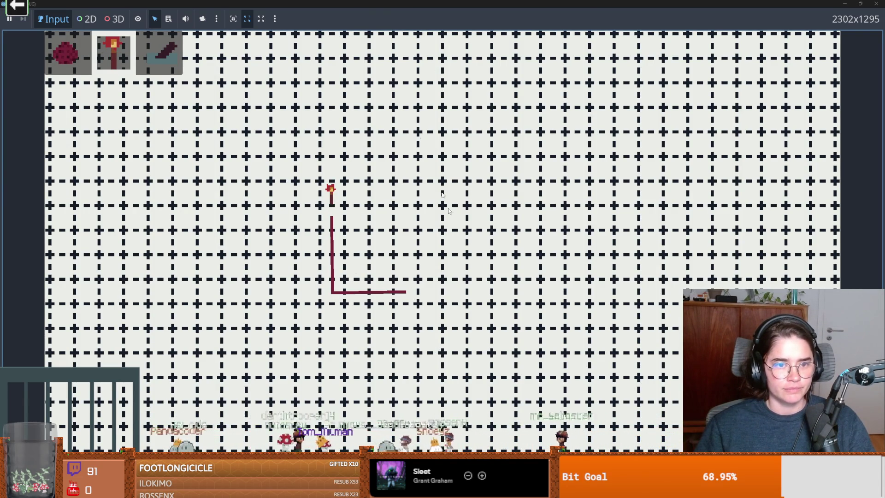
{"action": "key", "text": "super+Down"}
{"action": "left_click", "coordinate": [545, 182]}
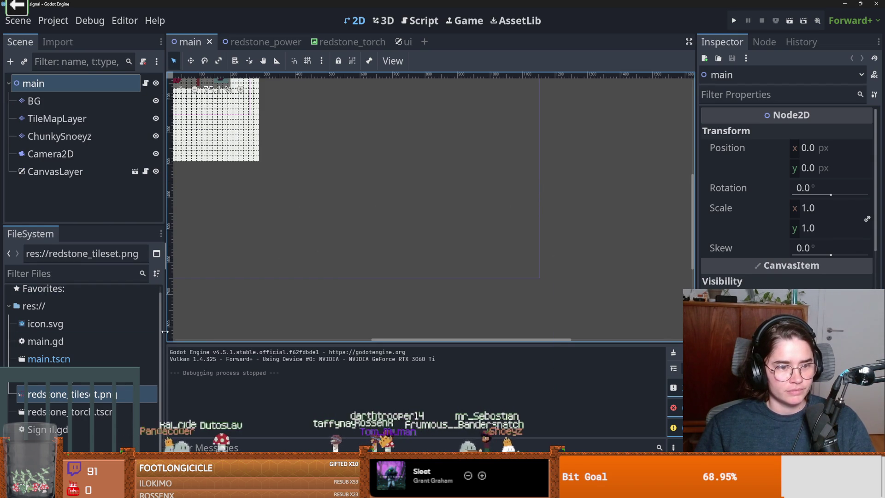
Step: Widen the scene panel and open main.gd at line 18
{"action": "left_click_drag", "start_coordinate": [165, 332], "coordinate": [224, 332]}
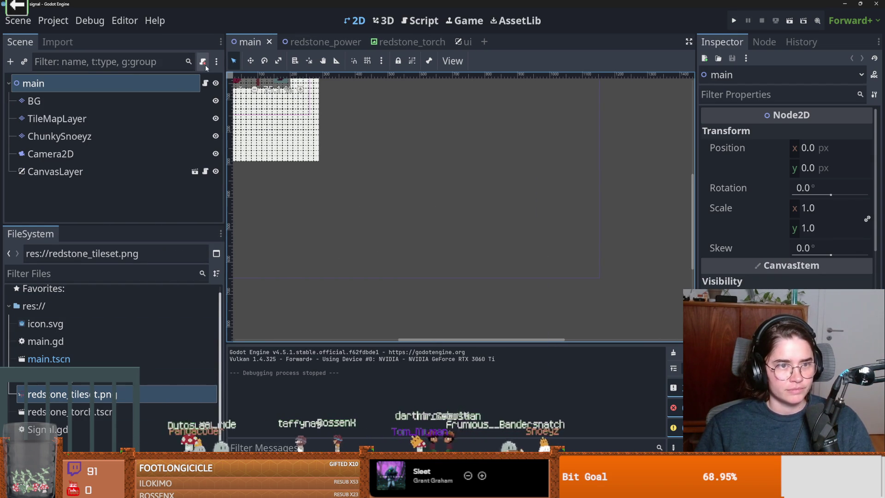
{"action": "left_click", "coordinate": [205, 83]}
{"action": "scroll", "coordinate": [461, 207], "scroll_direction": "up", "scroll_amount": 3}
{"action": "left_click_drag", "start_coordinate": [399, 221], "coordinate": [333, 168]}
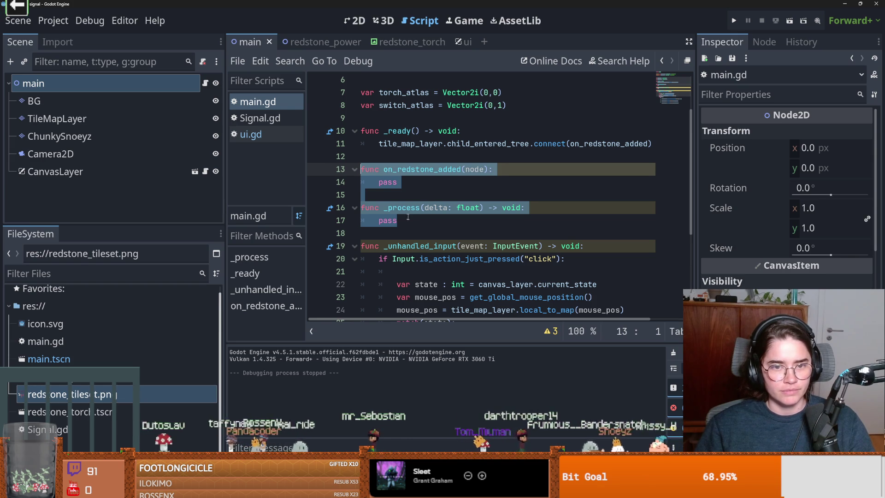
{"action": "left_click", "coordinate": [407, 234]}
{"action": "scroll", "coordinate": [432, 274], "scroll_direction": "down", "scroll_amount": 1}
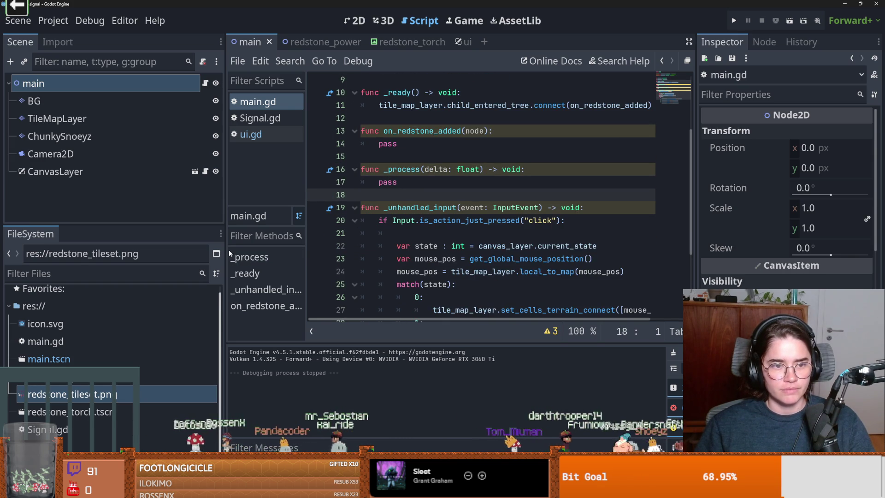
Step: Delete the blank line after the click check in _unhandled_input
{"action": "left_click_drag", "start_coordinate": [224, 251], "coordinate": [122, 251]}
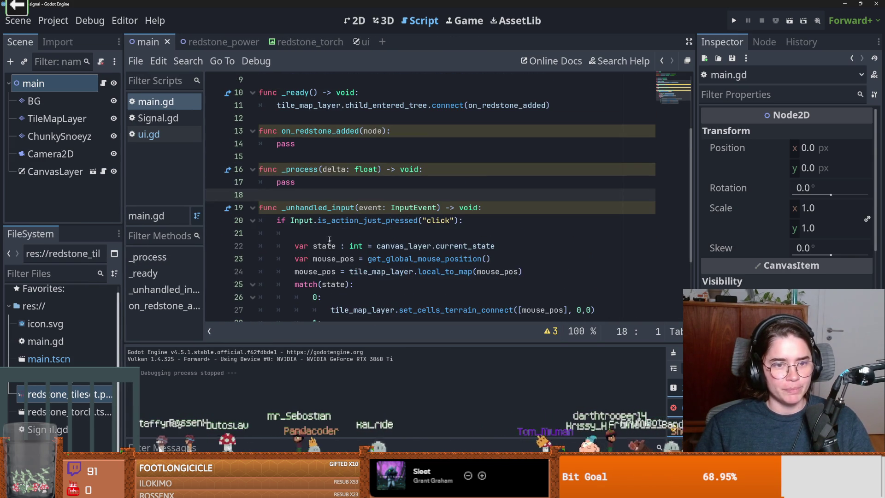
{"action": "left_click", "coordinate": [295, 233]}
{"action": "key", "text": "BackSpace"}
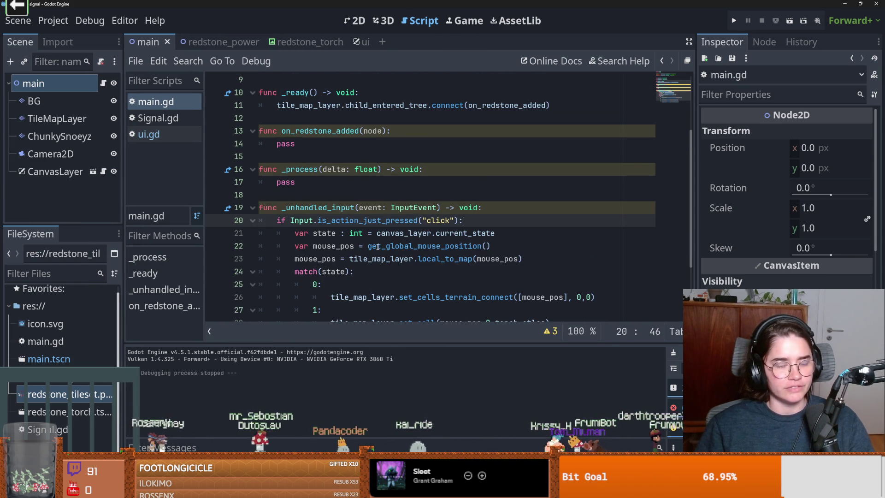
{"action": "scroll", "coordinate": [354, 251], "scroll_direction": "down", "scroll_amount": 2}
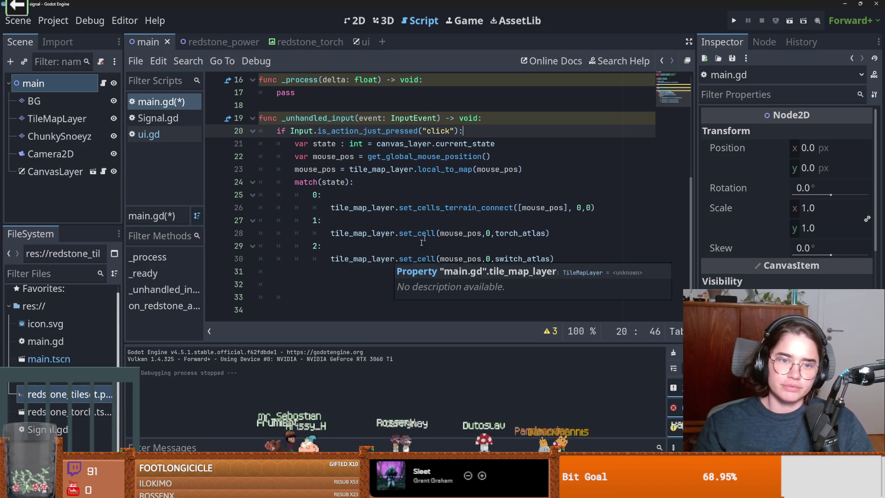
{"action": "scroll", "coordinate": [318, 210], "scroll_direction": "up", "scroll_amount": 3}
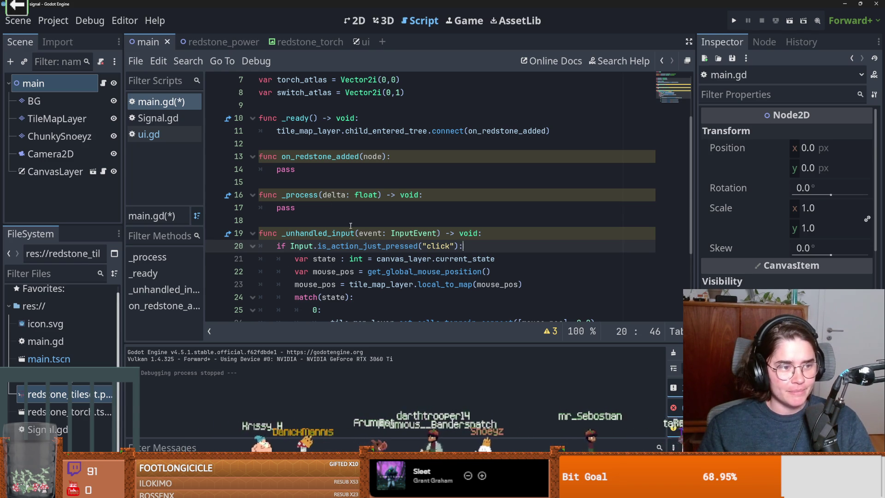
Step: Review the _ready and _process lines of main.gd and save the script
{"action": "left_click", "coordinate": [304, 220]}
{"action": "scroll", "coordinate": [297, 221], "scroll_direction": "up", "scroll_amount": 2}
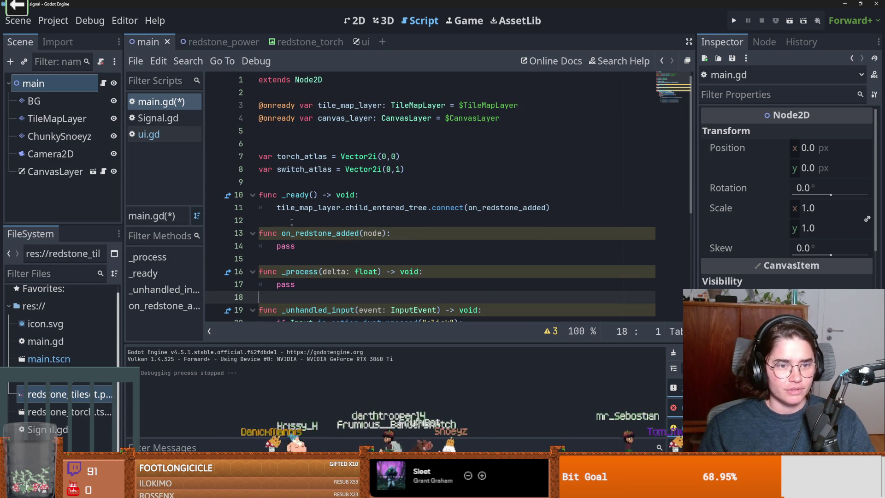
{"action": "mouse_move", "coordinate": [294, 193]}
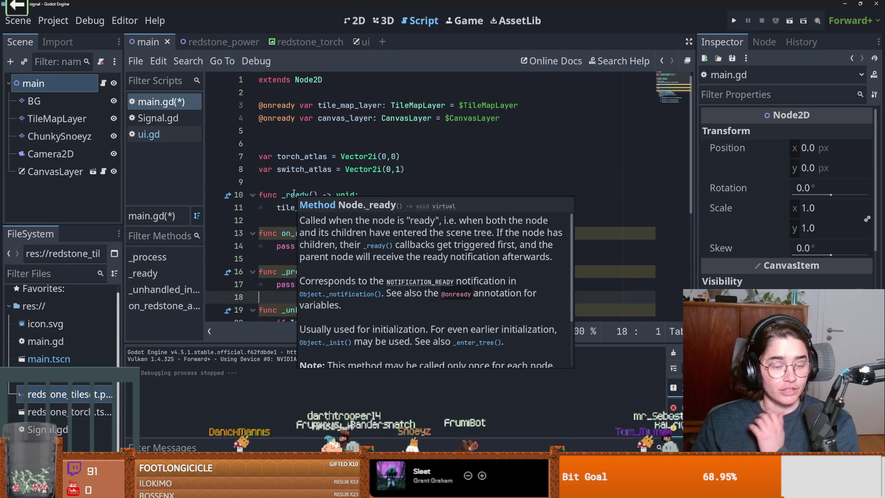
{"action": "left_click", "coordinate": [300, 220]}
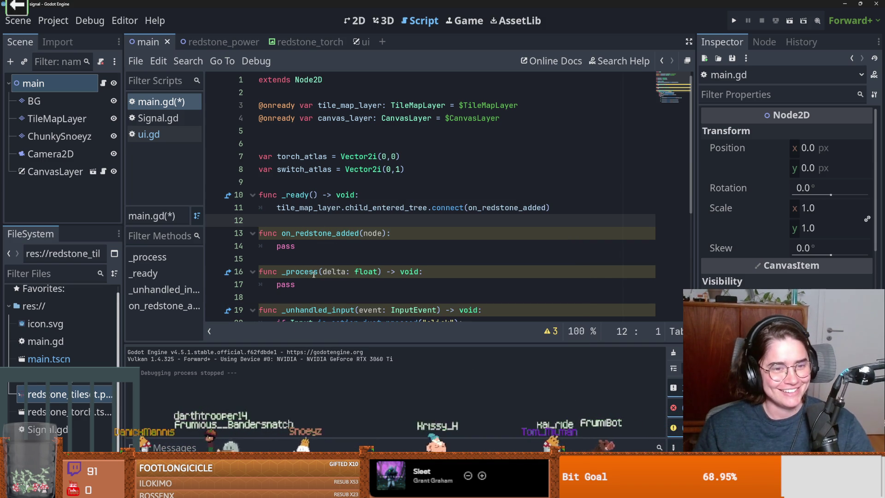
{"action": "left_click", "coordinate": [389, 279]}
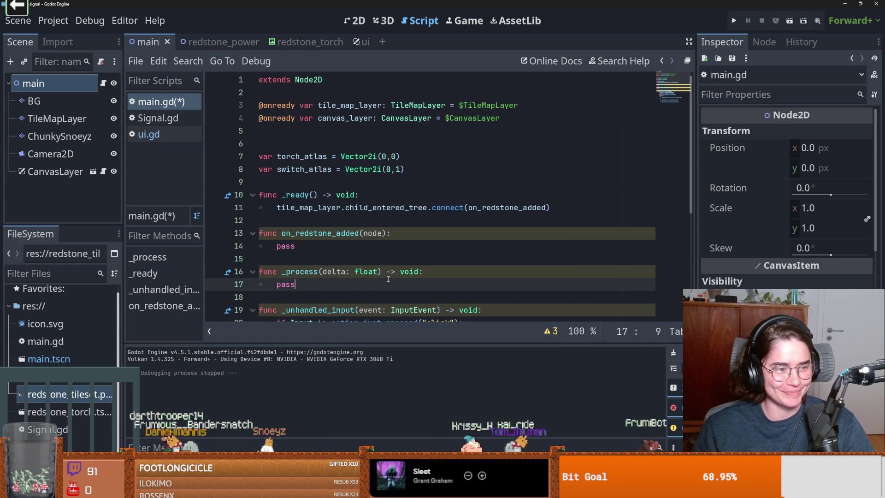
{"action": "key", "text": "ctrl+s"}
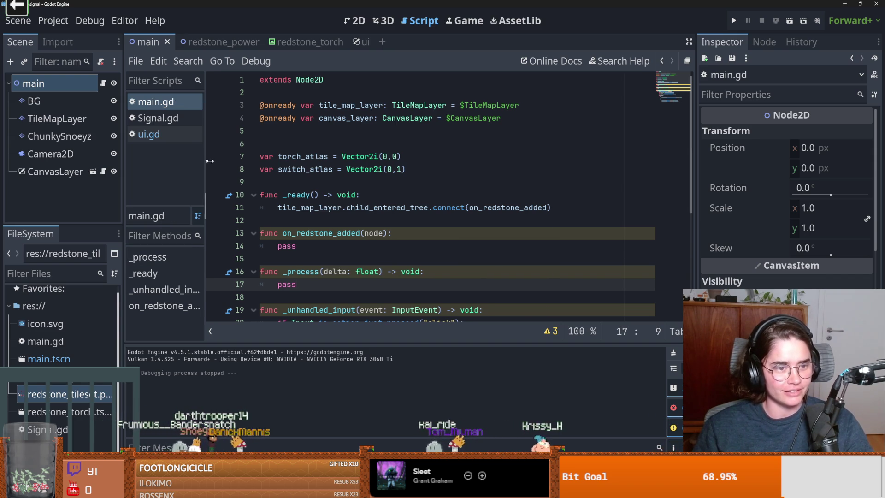
Step: Widen the script list and Scene/FileSystem dock, then collapse the res:// folder
{"action": "left_click_drag", "start_coordinate": [207, 160], "coordinate": [216, 161]}
{"action": "left_click_drag", "start_coordinate": [122, 220], "coordinate": [173, 220]}
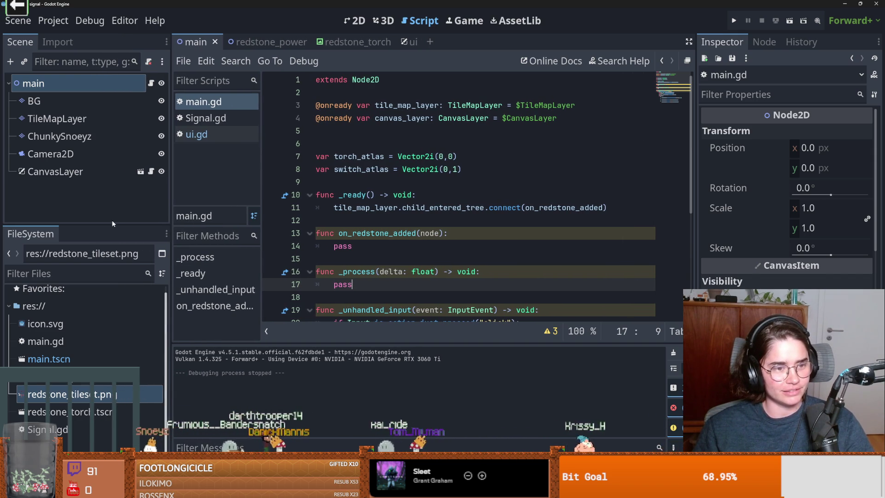
{"action": "left_click", "coordinate": [8, 307]}
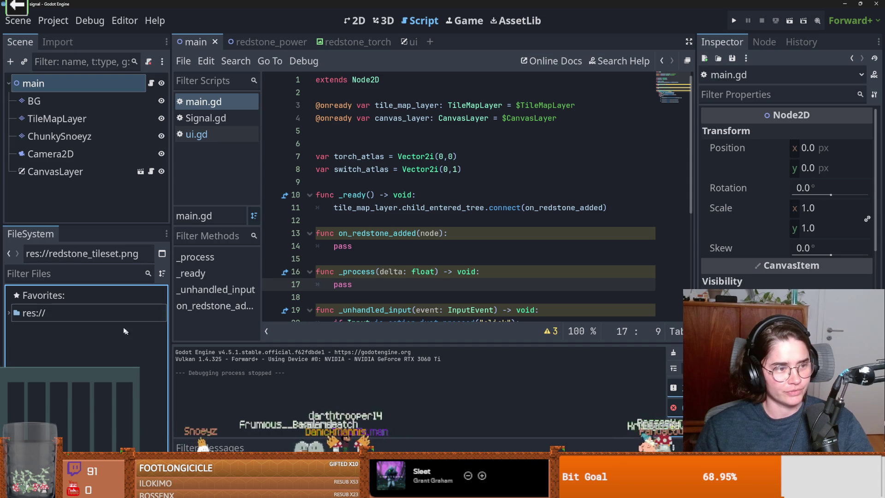
{"action": "scroll", "coordinate": [379, 251], "scroll_direction": "down", "scroll_amount": 3}
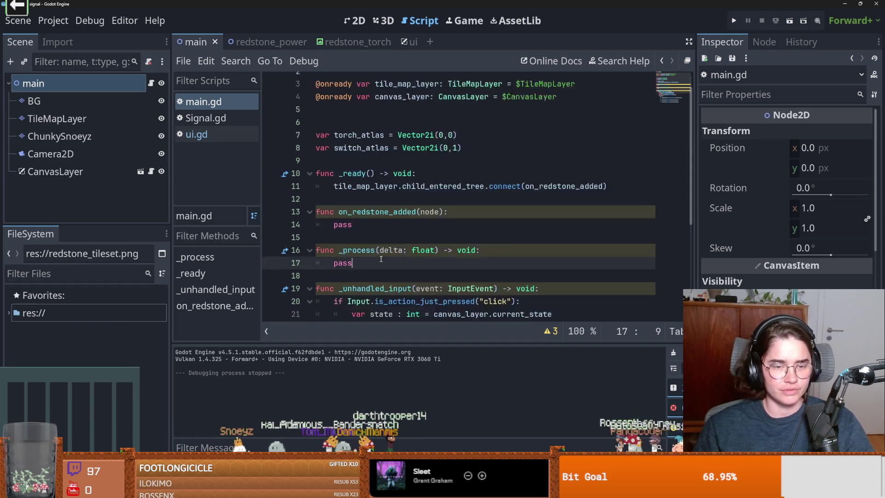
{"action": "scroll", "coordinate": [379, 251], "scroll_direction": "down", "scroll_amount": 2}
{"action": "scroll", "coordinate": [377, 278], "scroll_direction": "up", "scroll_amount": 3}
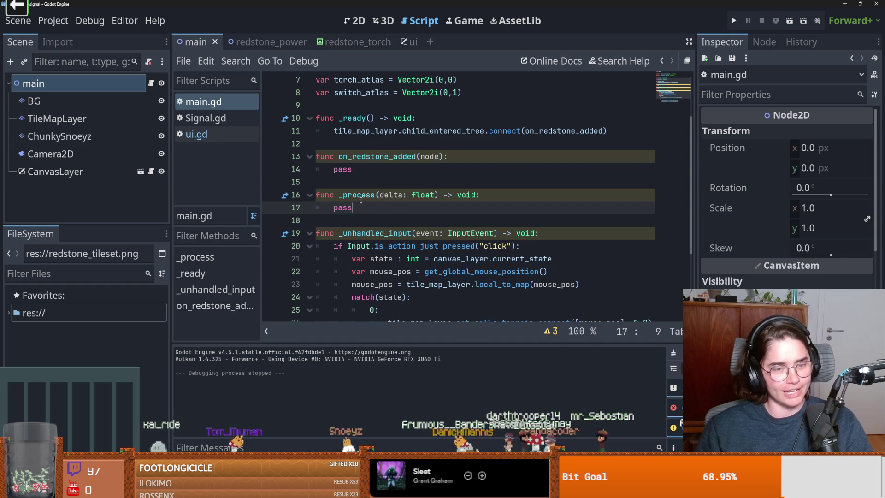
{"action": "left_click", "coordinate": [344, 207]}
{"action": "double_click", "coordinate": [344, 208]}
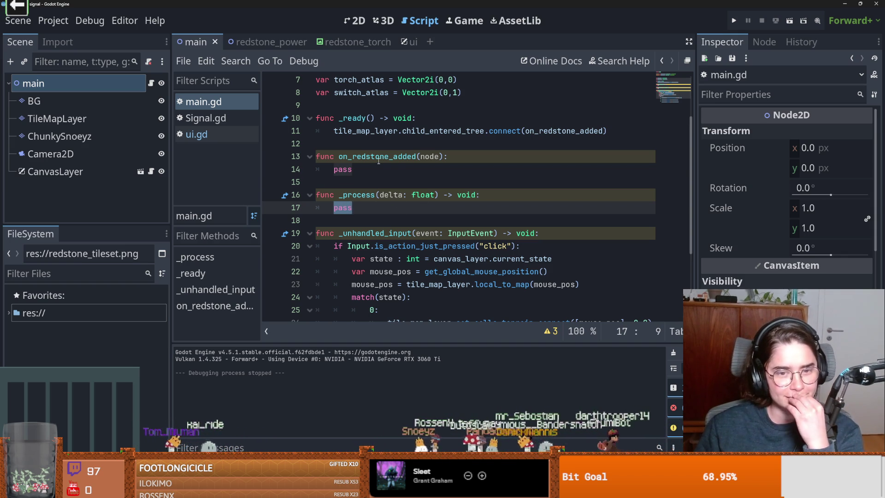
{"action": "key", "text": "Left"}
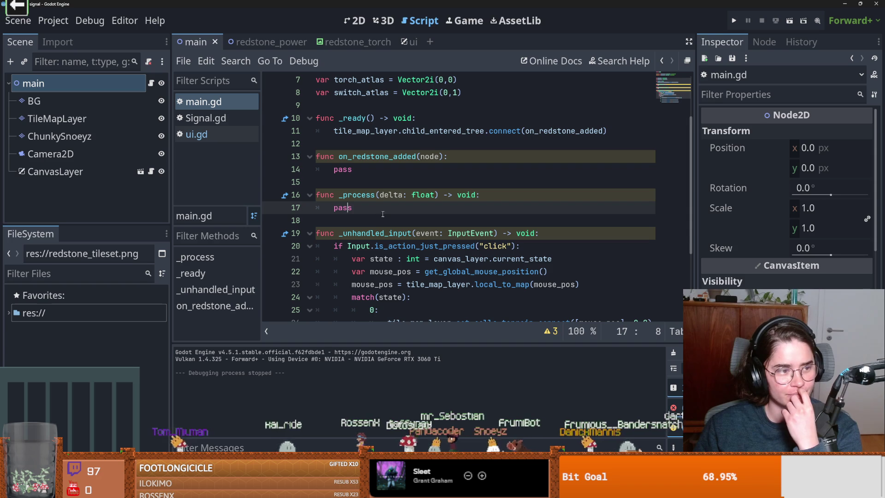
{"action": "left_click", "coordinate": [357, 217]}
{"action": "left_click", "coordinate": [362, 183]}
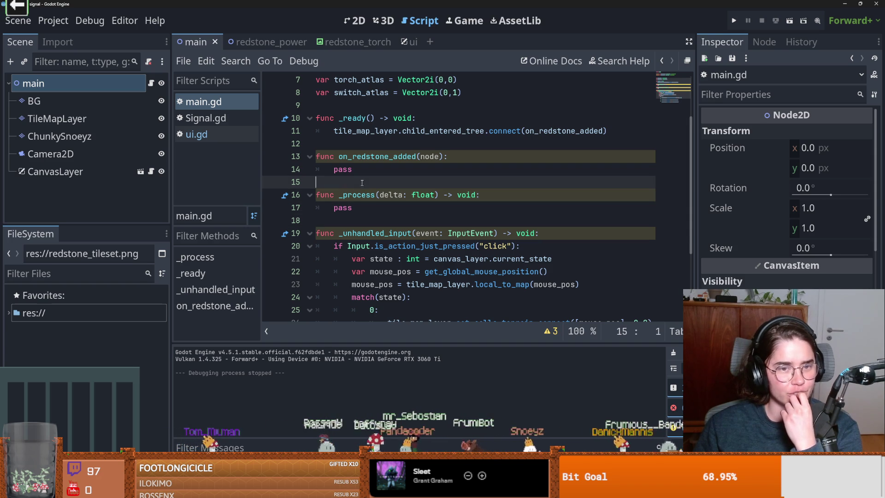
{"action": "left_click", "coordinate": [369, 147]}
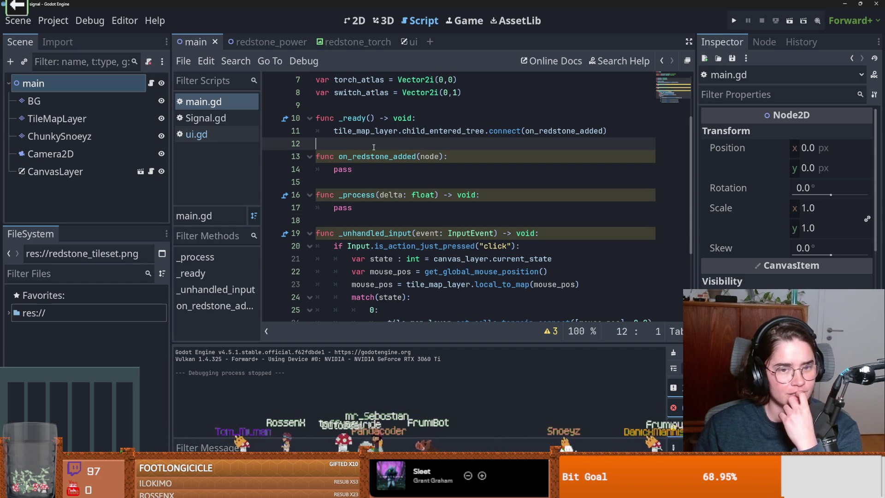
{"action": "left_click", "coordinate": [383, 182]}
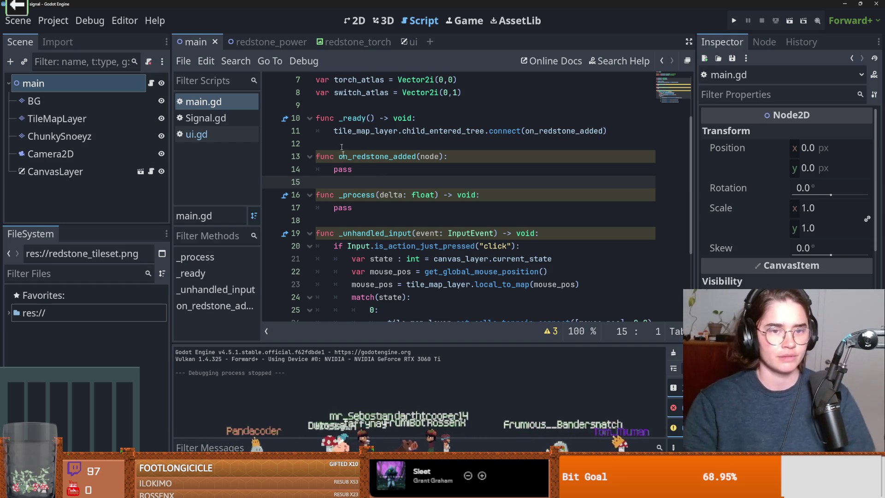
{"action": "scroll", "coordinate": [355, 198], "scroll_direction": "up", "scroll_amount": 1}
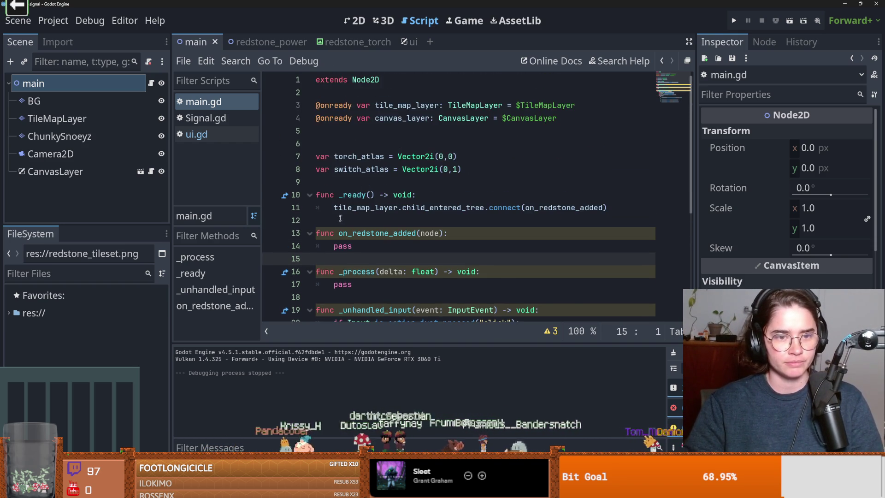
{"action": "left_click", "coordinate": [359, 255]}
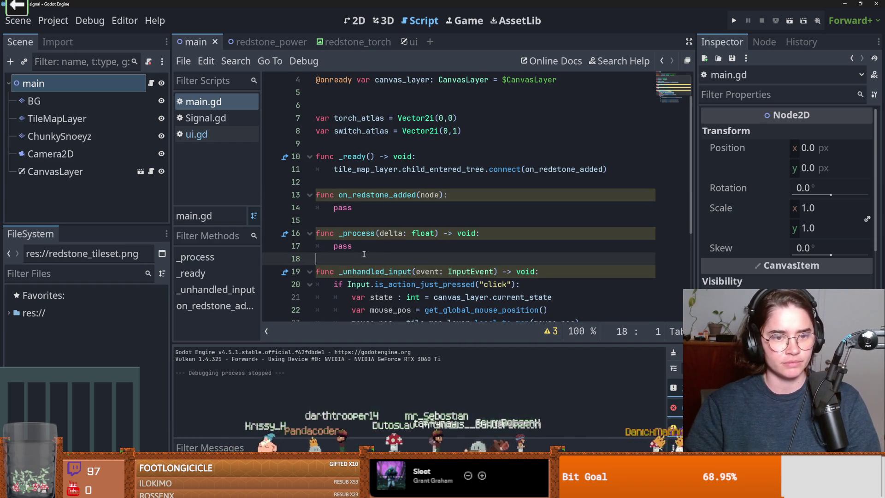
{"action": "left_click", "coordinate": [375, 185]}
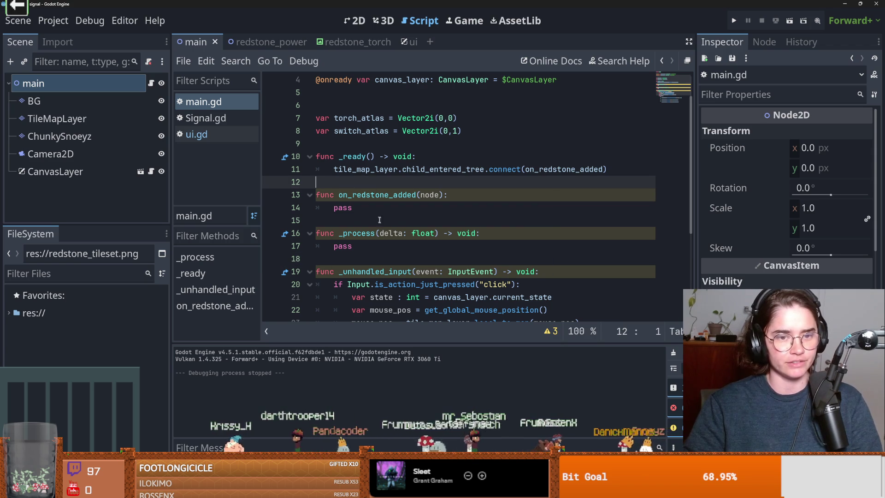
{"action": "scroll", "coordinate": [376, 216], "scroll_direction": "down", "scroll_amount": 1}
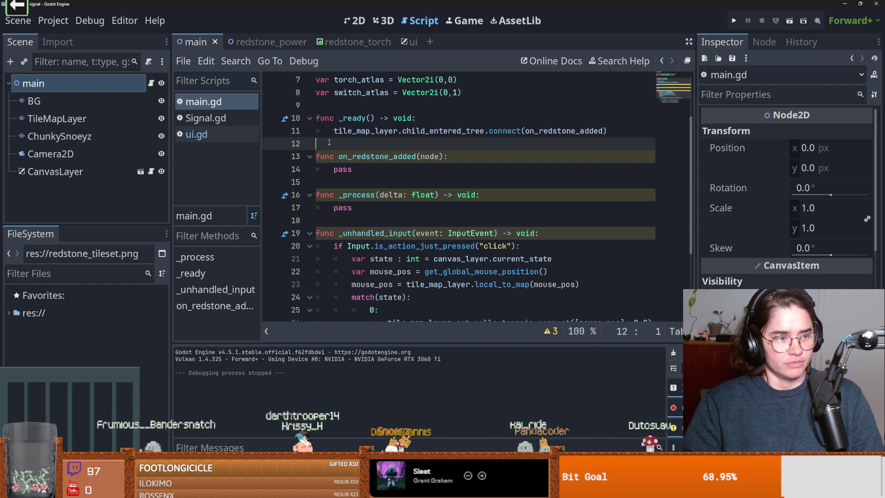
Step: Select and review lines 12–17 (on_redstone_added and _process) in main.gd without editing them
{"action": "mouse_move", "coordinate": [329, 143]}
{"action": "left_mouse_down"}
{"action": "mouse_move", "coordinate": [350, 220]}
{"action": "mouse_move", "coordinate": [306, 156]}
{"action": "mouse_move", "coordinate": [318, 155]}
{"action": "left_mouse_up"}
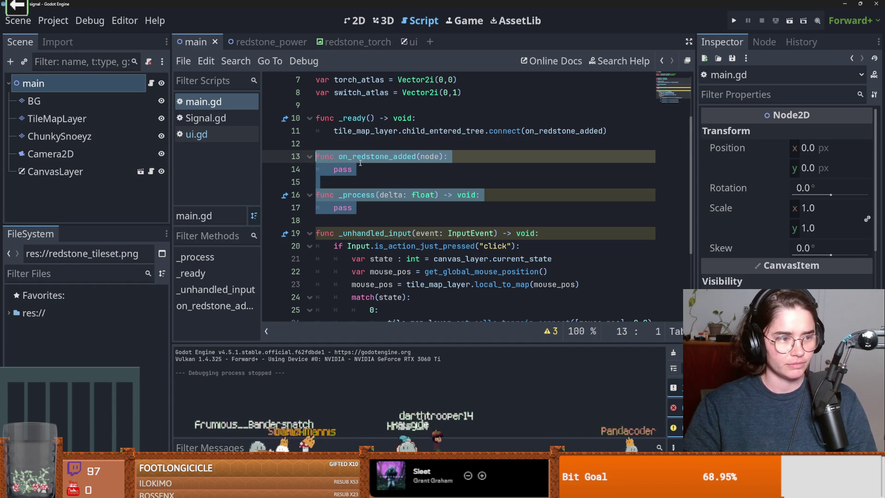
{"action": "left_click", "coordinate": [348, 224]}
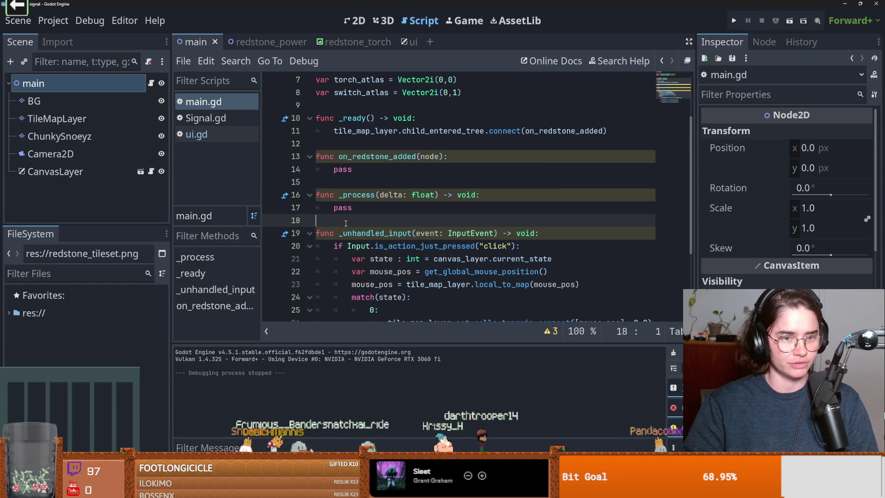
{"action": "left_click_drag", "start_coordinate": [345, 223], "coordinate": [311, 154]}
{"action": "left_click", "coordinate": [325, 144]}
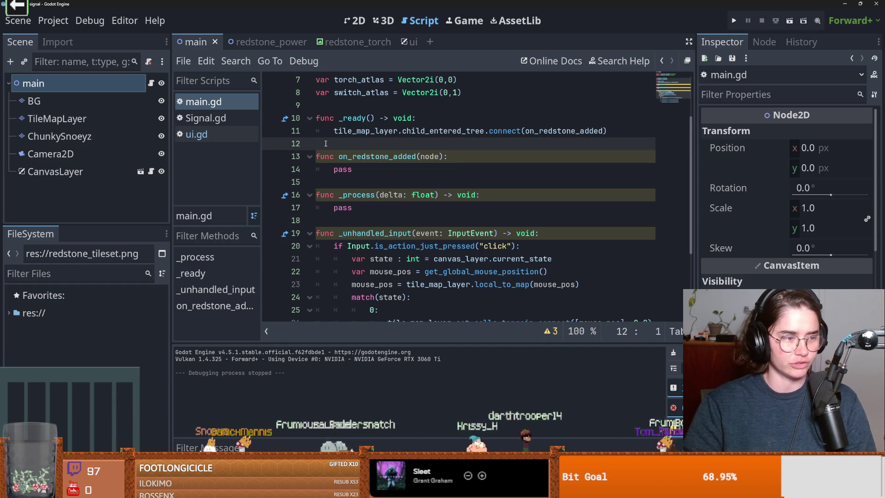
{"action": "left_click_drag", "start_coordinate": [325, 144], "coordinate": [358, 216]}
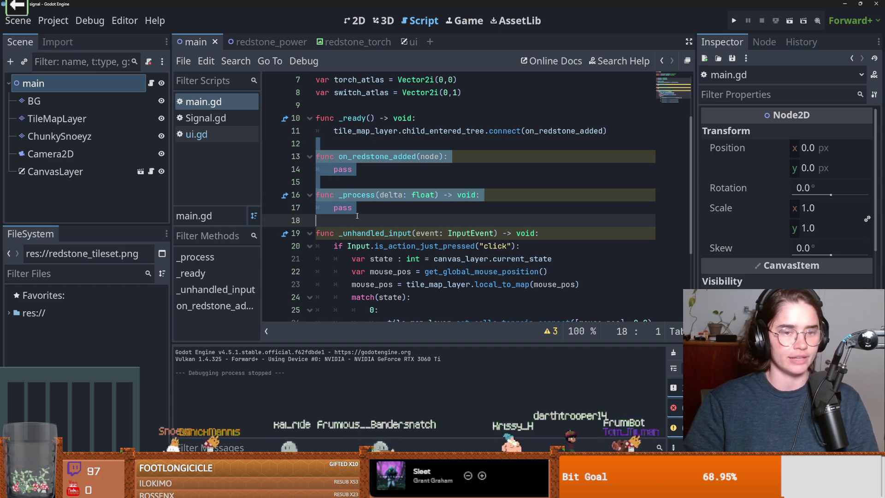
{"action": "left_click", "coordinate": [358, 217]}
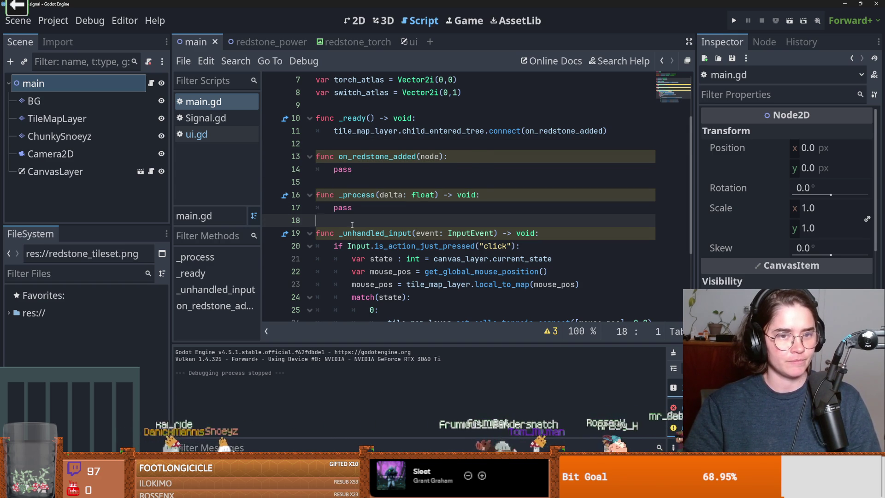
{"action": "left_click_drag", "start_coordinate": [337, 221], "coordinate": [308, 141]}
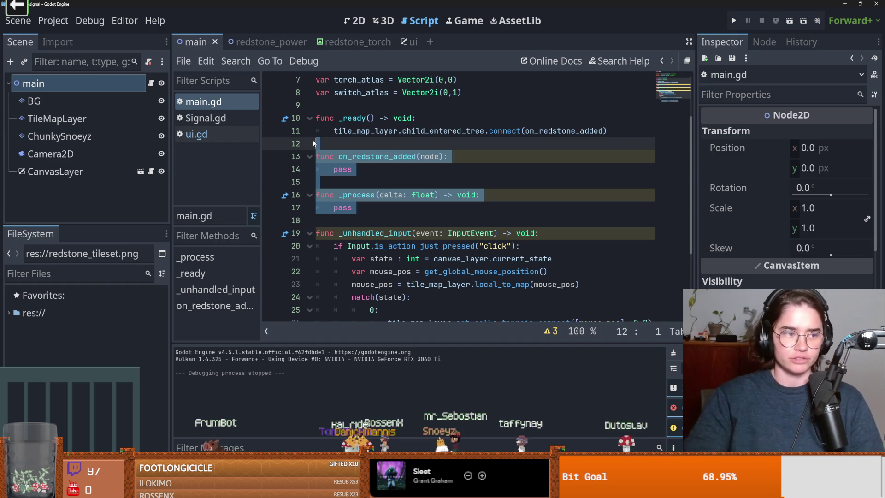
{"action": "left_click", "coordinate": [334, 157]}
Step: Enlarge the Scene tree panel and select the CanvasLayer node to view its properties
{"action": "scroll", "coordinate": [359, 199], "scroll_direction": "down", "scroll_amount": 1}
{"action": "scroll", "coordinate": [357, 203], "scroll_direction": "up", "scroll_amount": 1}
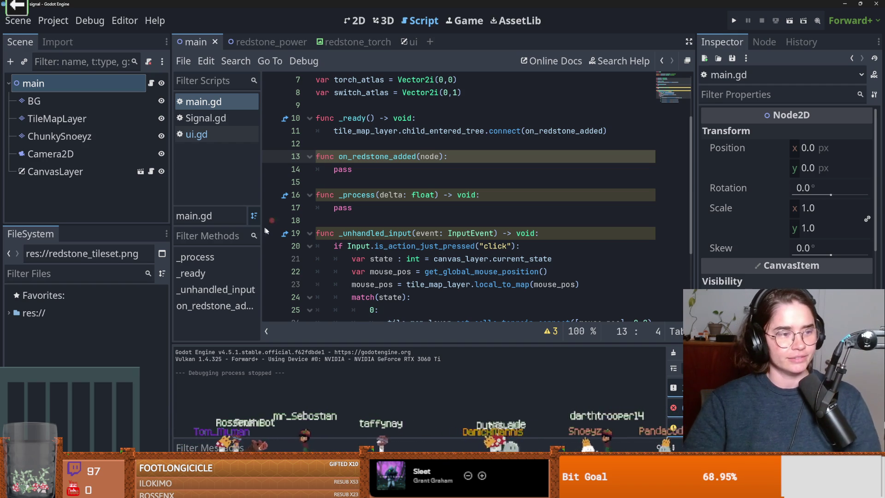
{"action": "scroll", "coordinate": [353, 189], "scroll_direction": "up", "scroll_amount": 1}
{"action": "scroll", "coordinate": [354, 175], "scroll_direction": "down", "scroll_amount": 1}
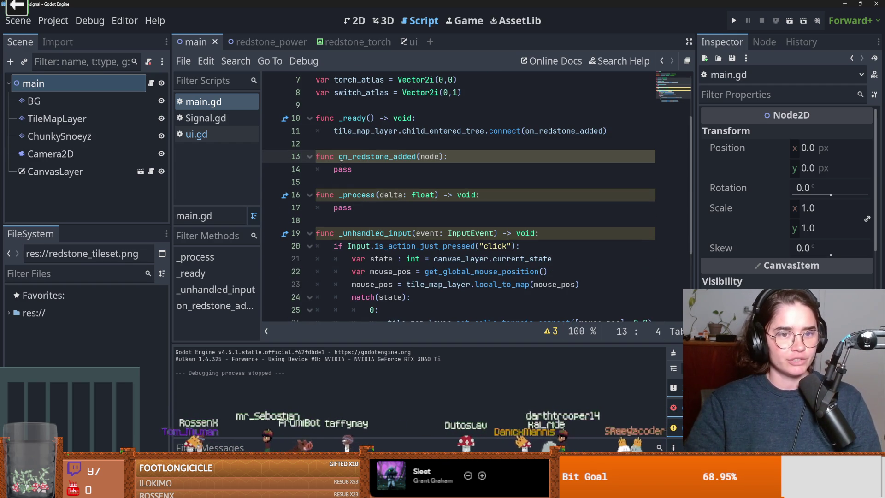
{"action": "left_click", "coordinate": [357, 143]}
{"action": "scroll", "coordinate": [403, 214], "scroll_direction": "up", "scroll_amount": 1}
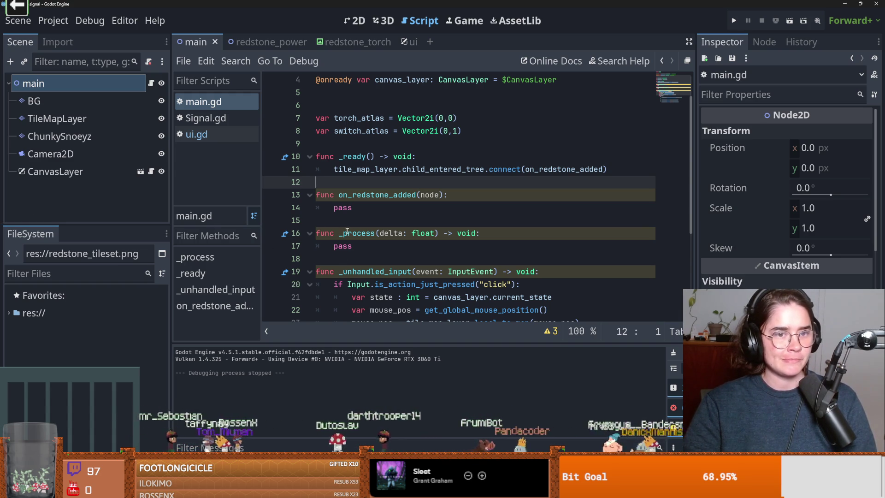
{"action": "scroll", "coordinate": [377, 234], "scroll_direction": "down", "scroll_amount": 1}
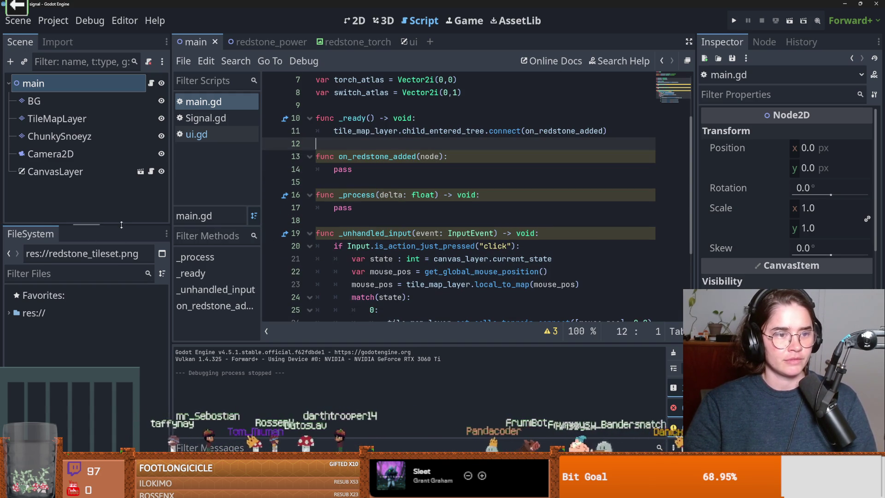
{"action": "left_click_drag", "start_coordinate": [121, 225], "coordinate": [124, 278]}
{"action": "left_click", "coordinate": [55, 171]}
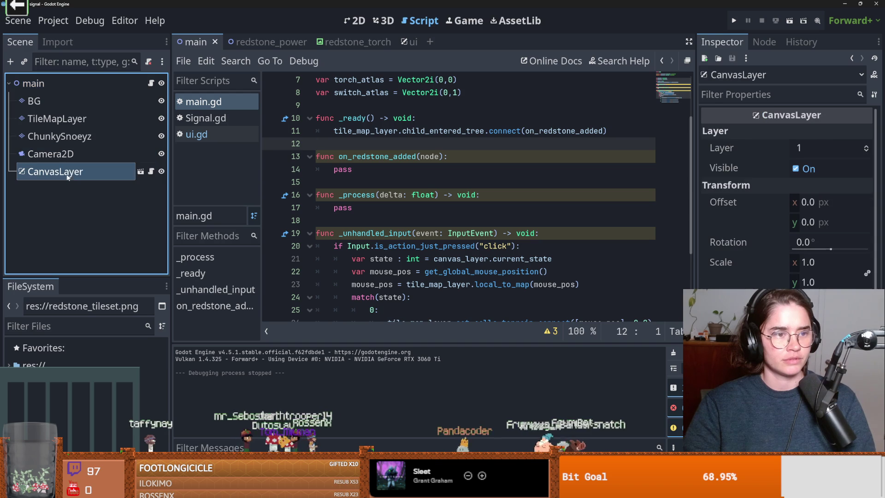
Step: Delete the unused _process function from main.gd
{"action": "scroll", "coordinate": [414, 236], "scroll_direction": "down", "scroll_amount": 1}
{"action": "scroll", "coordinate": [414, 236], "scroll_direction": "up", "scroll_amount": 1}
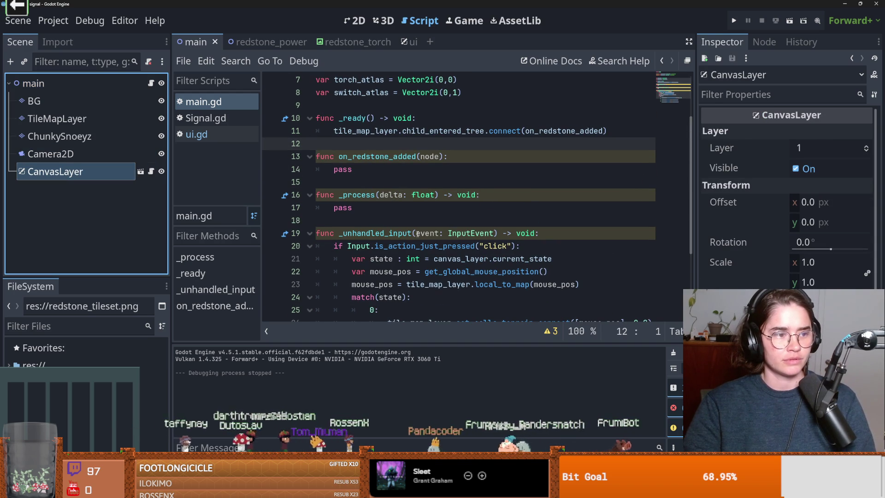
{"action": "left_click", "coordinate": [336, 215]}
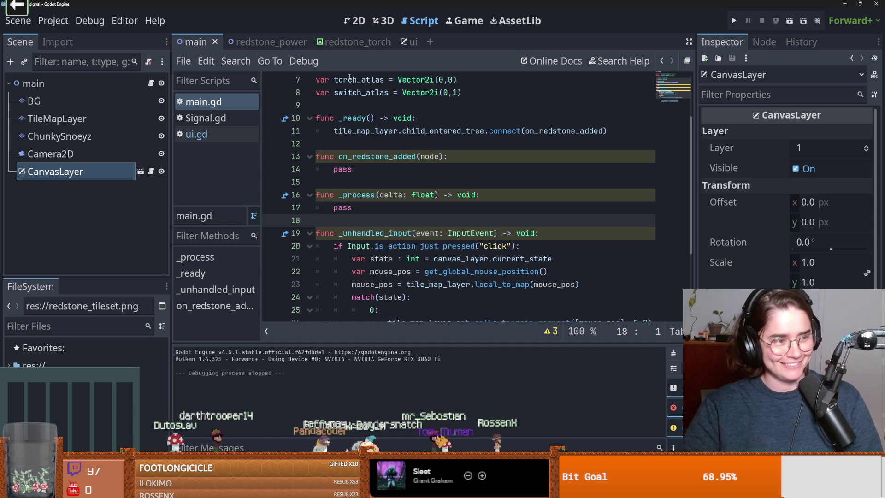
{"action": "scroll", "coordinate": [355, 205], "scroll_direction": "up", "scroll_amount": 2}
{"action": "scroll", "coordinate": [360, 194], "scroll_direction": "down", "scroll_amount": 3}
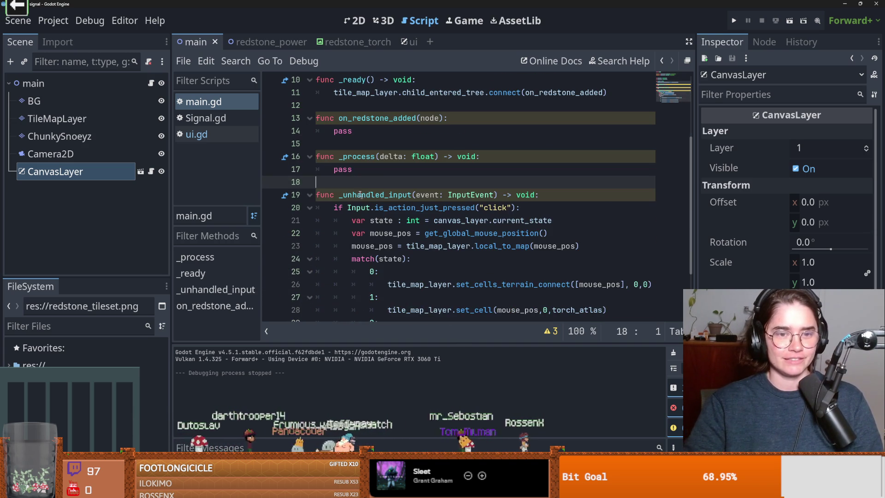
{"action": "scroll", "coordinate": [412, 200], "scroll_direction": "up", "scroll_amount": 1}
{"action": "double_click", "coordinate": [377, 156]}
{"action": "scroll", "coordinate": [400, 199], "scroll_direction": "down", "scroll_amount": 2}
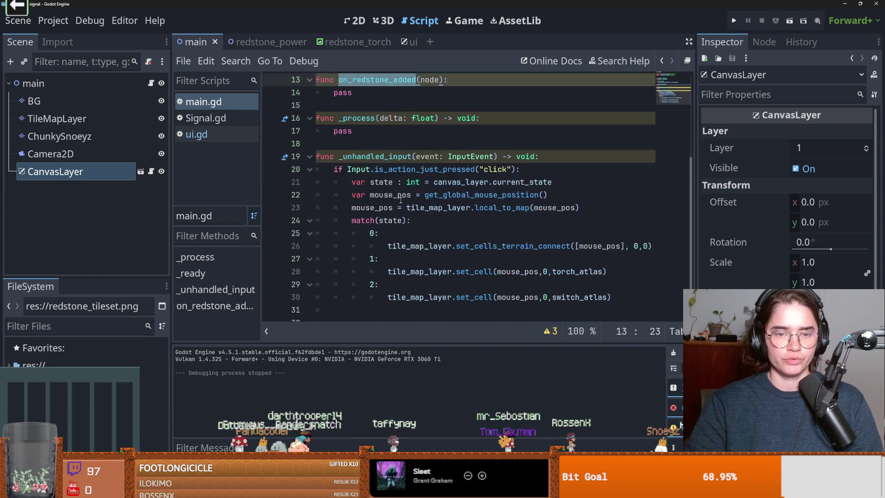
{"action": "left_click_drag", "start_coordinate": [353, 131], "coordinate": [353, 92]}
{"action": "key", "text": "BackSpace"}
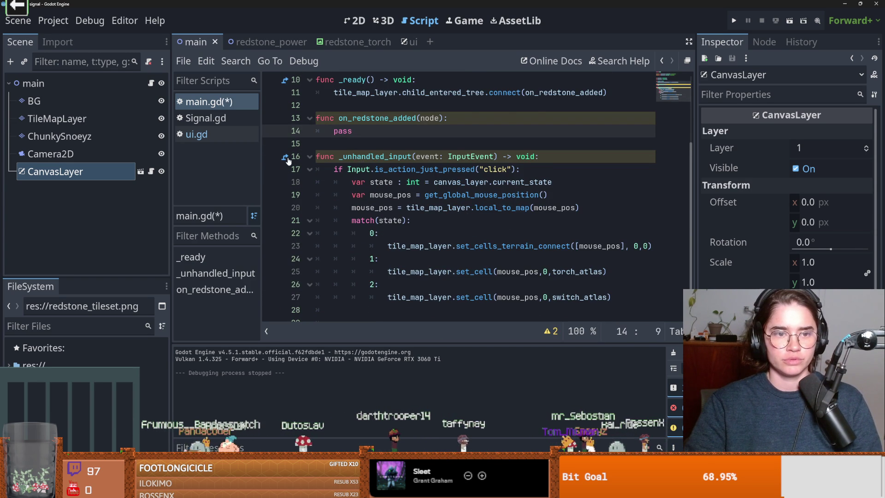
{"action": "scroll", "coordinate": [433, 201], "scroll_direction": "down", "scroll_amount": 1}
Step: Add an empty line below the set_cells_terrain_connect call in main.gd
{"action": "left_click", "coordinate": [433, 220]}
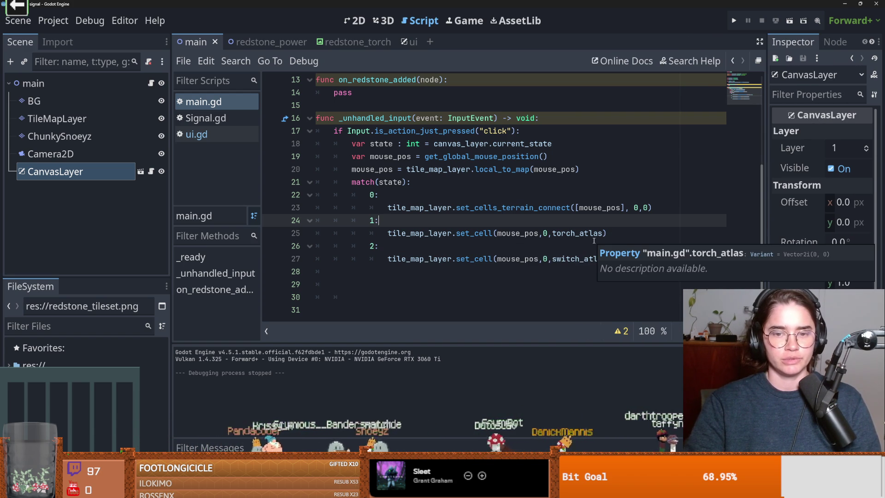
{"action": "double_click", "coordinate": [485, 208]}
{"action": "scroll", "coordinate": [485, 208], "scroll_direction": "up", "scroll_amount": 1}
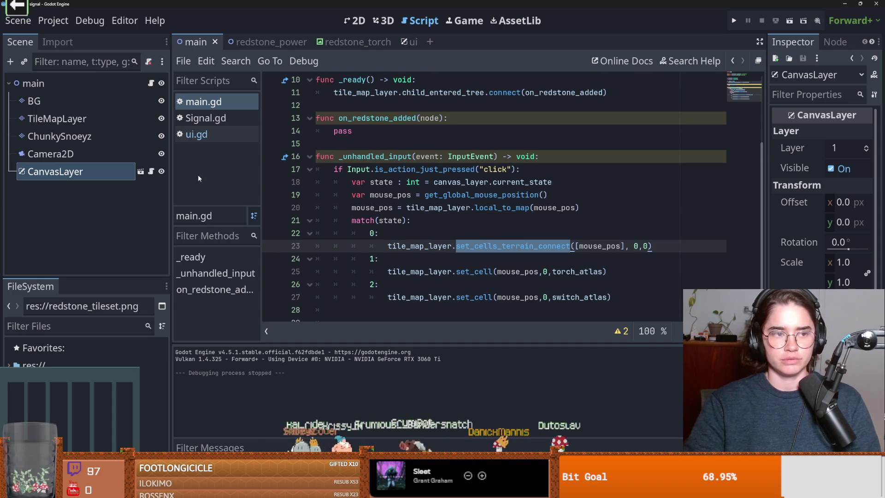
{"action": "left_click", "coordinate": [660, 246]}
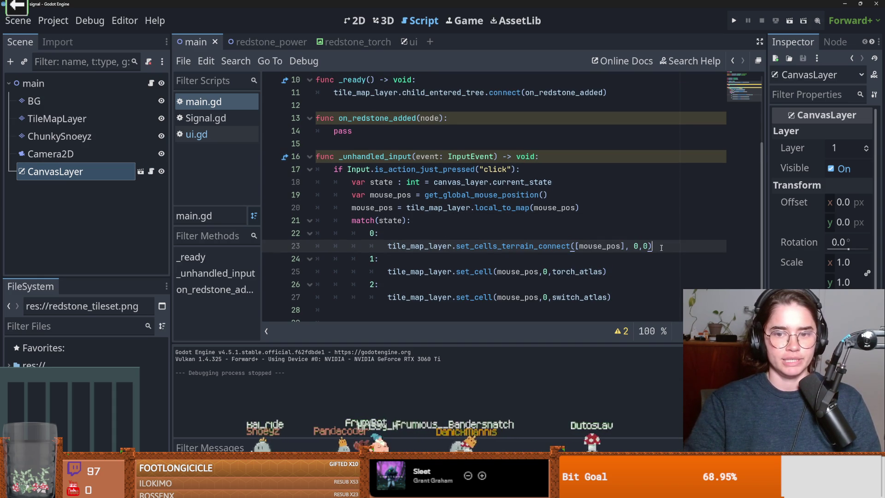
{"action": "key", "text": "Return"}
Step: Open Signal.gd from the res:// folder in the FileSystem dock
{"action": "left_click", "coordinate": [33, 364]}
{"action": "double_click", "coordinate": [34, 364]}
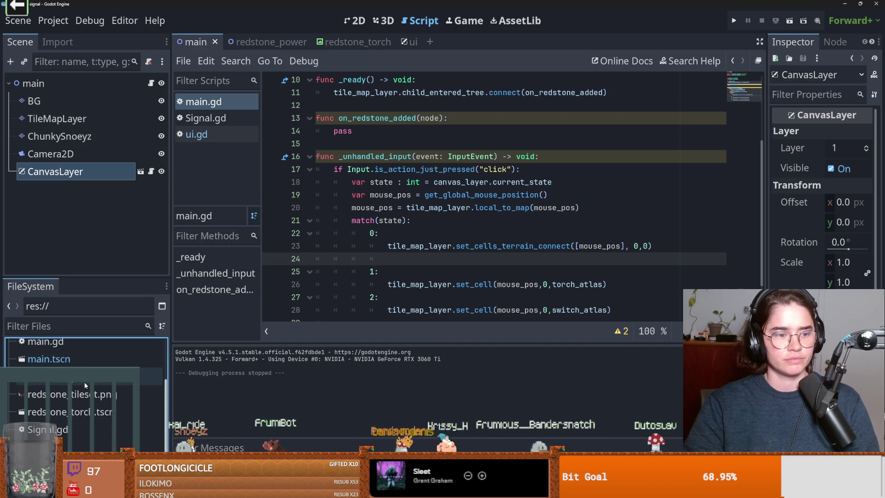
{"action": "double_click", "coordinate": [74, 429]}
{"action": "left_click", "coordinate": [369, 194]}
Step: Add 'func place_redstone(chunk: Vector2):' with a pass body above generate_short_id in Signal.gd
{"action": "left_click", "coordinate": [343, 232]}
{"action": "left_click", "coordinate": [343, 183]}
{"action": "key", "text": "Return"}
{"action": "key", "text": "Return"}
{"action": "key", "text": "Up"}
{"action": "type", "text": "func place_"}
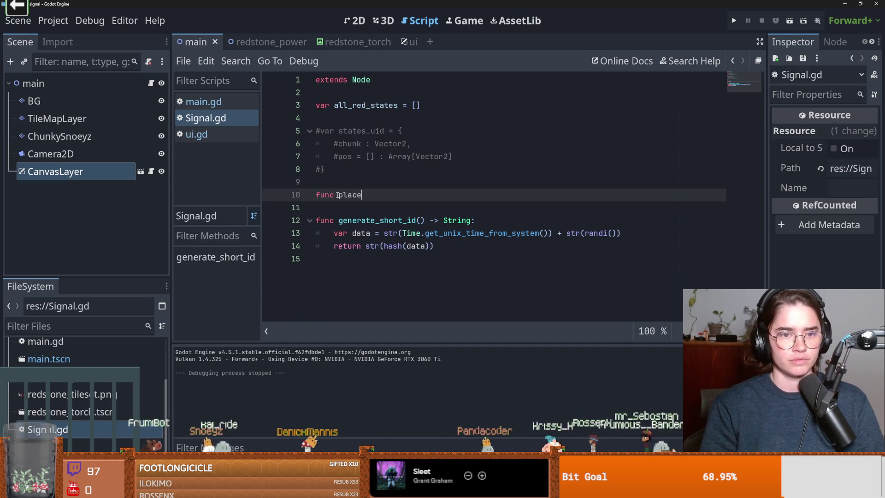
{"action": "type", "text": "redstone"}
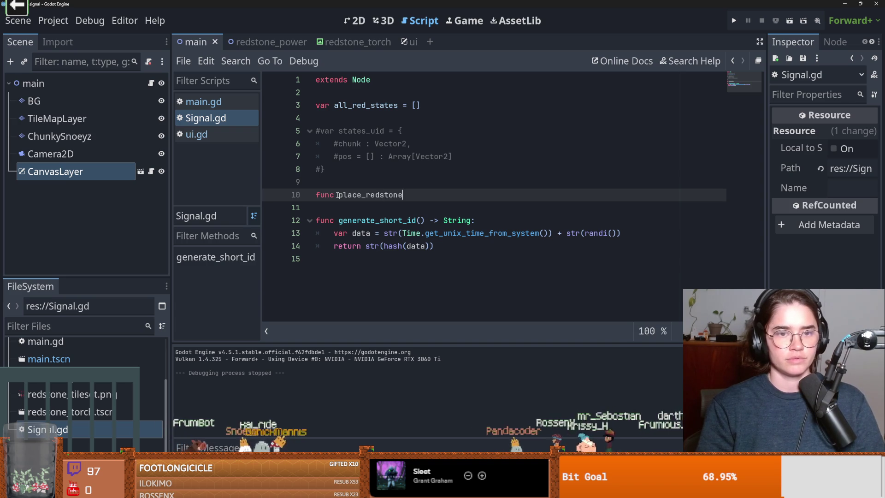
{"action": "type", "text": "():"}
{"action": "key", "text": "Return"}
{"action": "type", "text": "pass"}
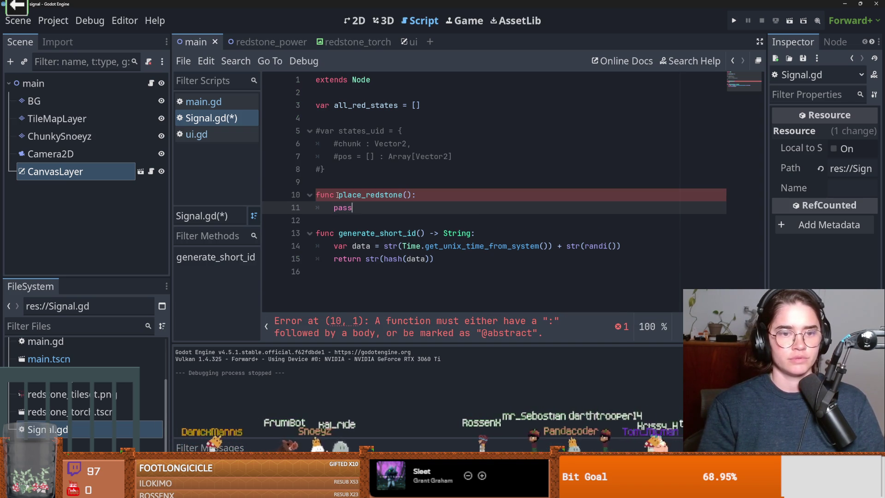
{"action": "left_click", "coordinate": [406, 195]}
{"action": "type", "text": "chunk: Vector2"}
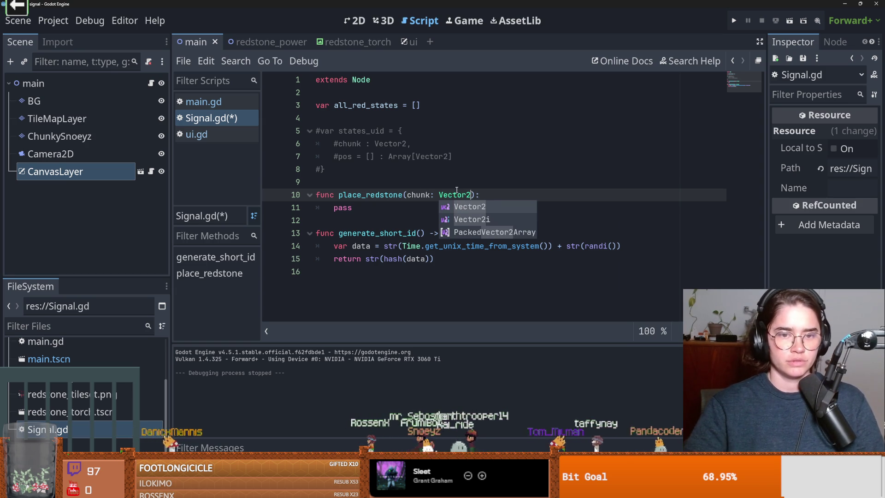
{"action": "left_click", "coordinate": [453, 195]}
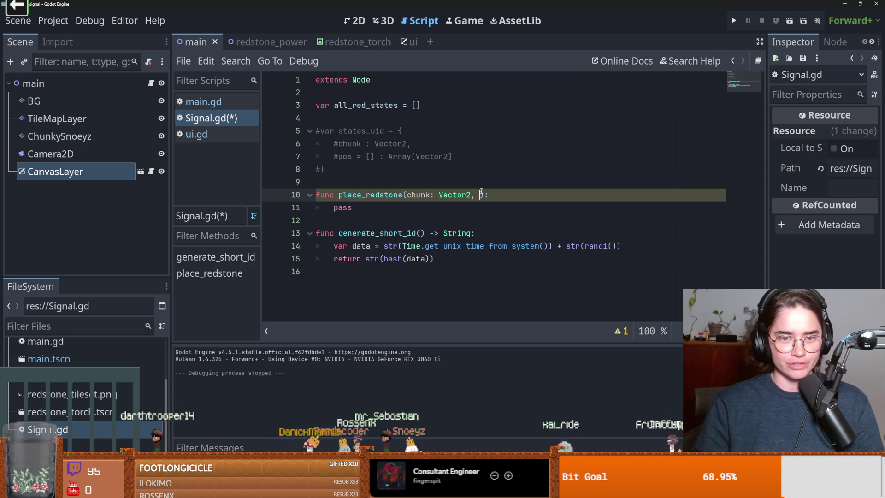
Step: Change the signature to place_redstone( pos: Vector2i, chunk: Vector2i ) and save Signal.gd
{"action": "key", "text": "BackSpace"}
{"action": "key", "text": "BackSpace"}
{"action": "key", "text": "BackSpace"}
{"action": "type", "text": "2"}
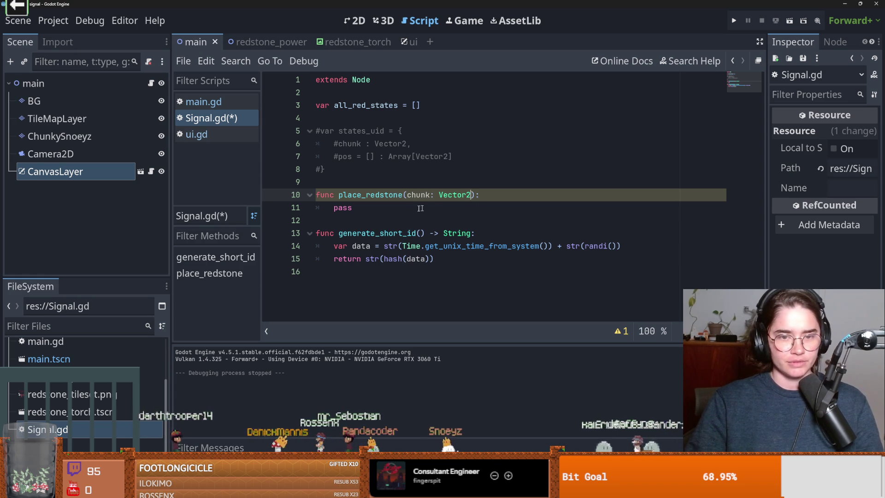
{"action": "left_click", "coordinate": [407, 195]}
{"action": "type", "text": ","}
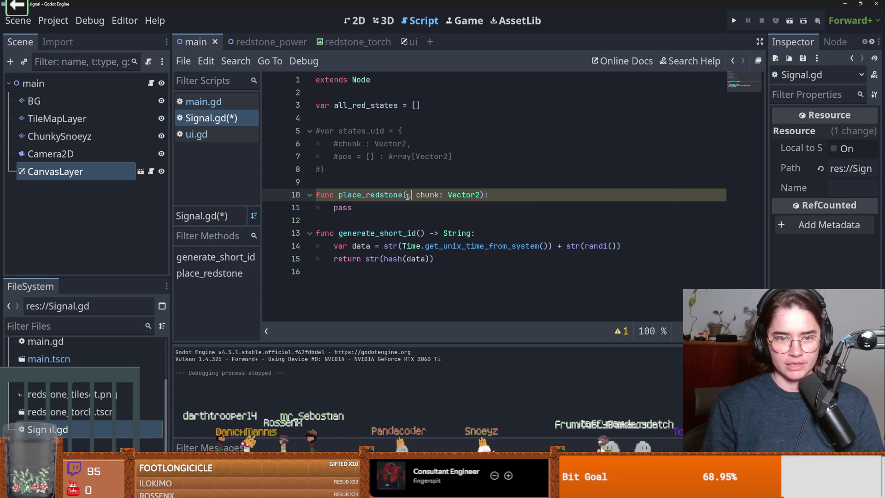
{"action": "key", "text": "BackSpace"}
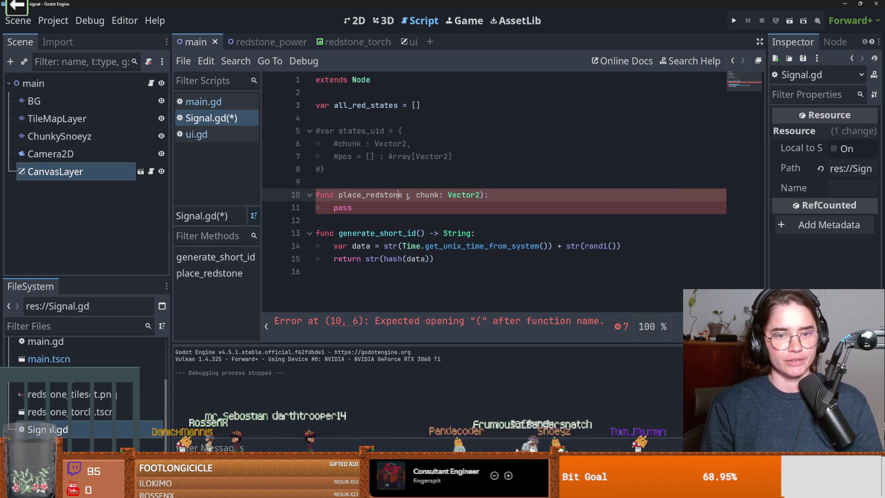
{"action": "type", "text": "( "}
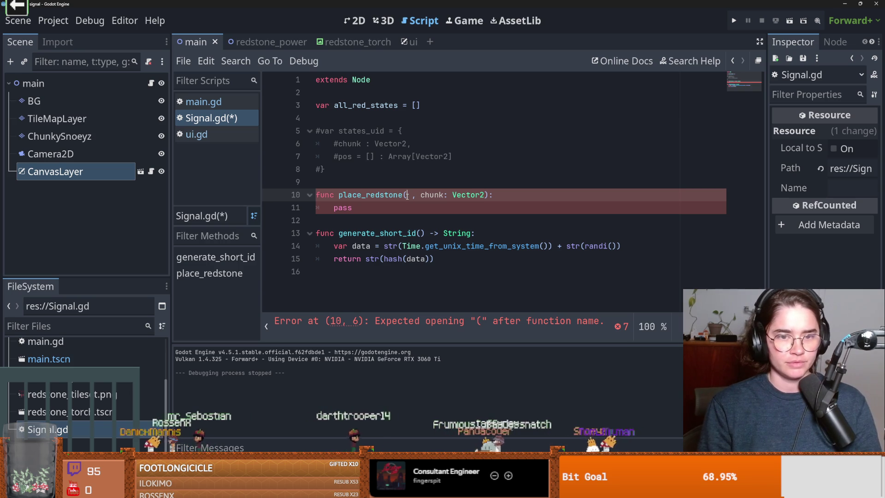
{"action": "type", "text": "pos,"}
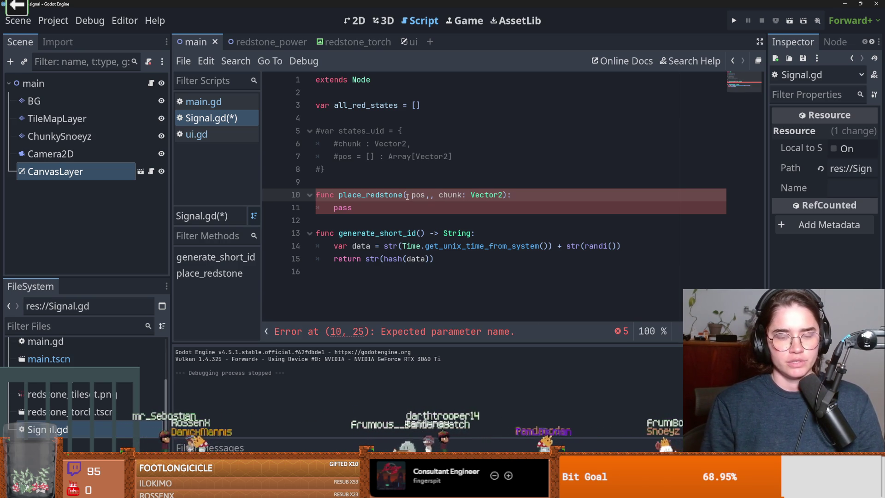
{"action": "key", "text": "BackSpace"}
{"action": "key", "text": "BackSpace"}
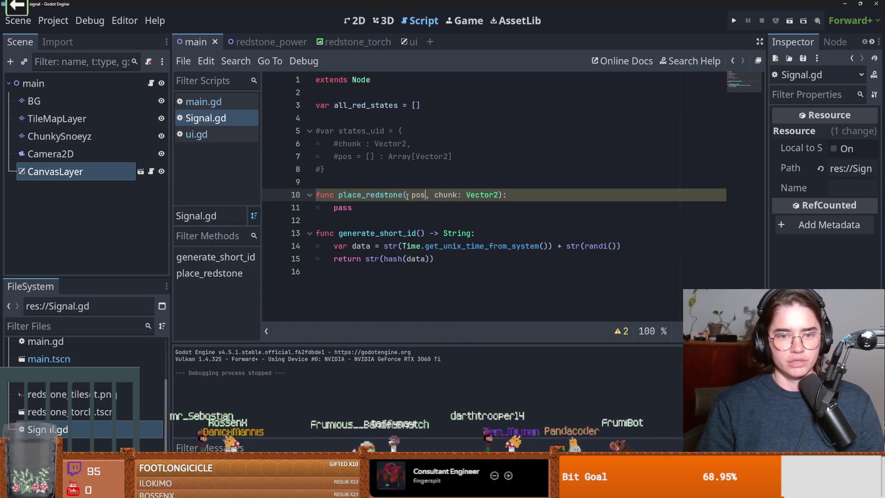
{"action": "type", "text": ": Vector"}
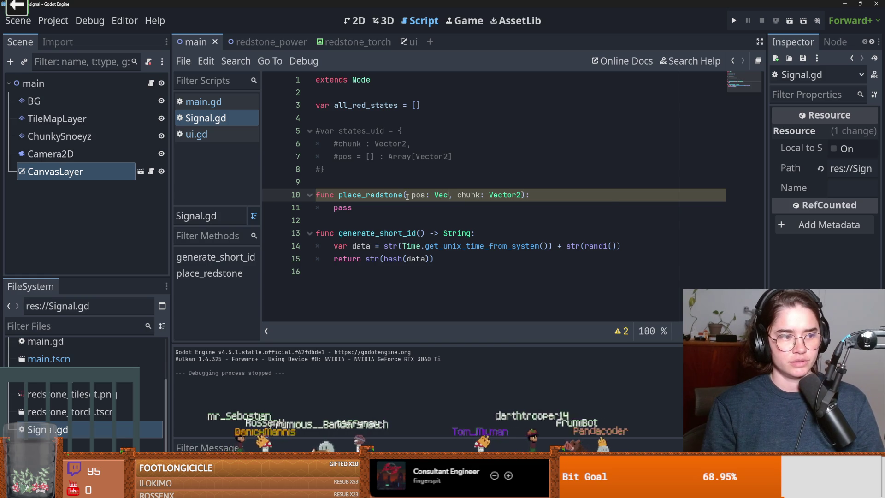
{"action": "type", "text": "2"}
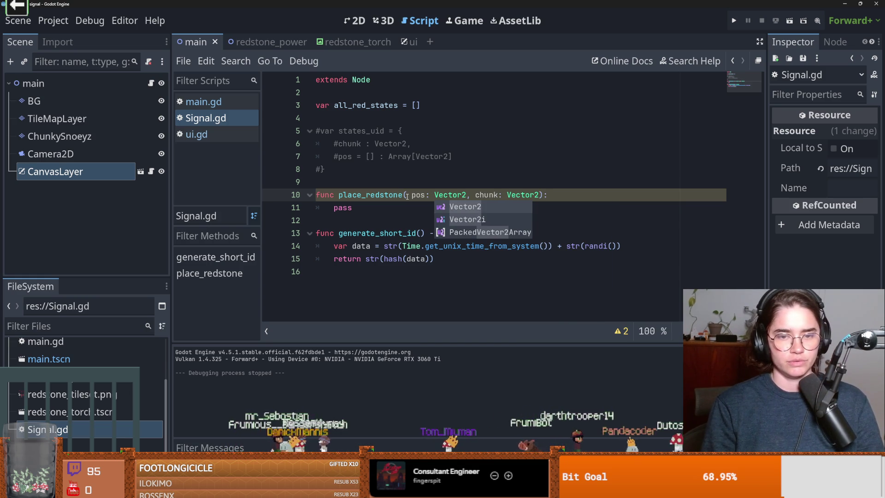
{"action": "type", "text": "i"}
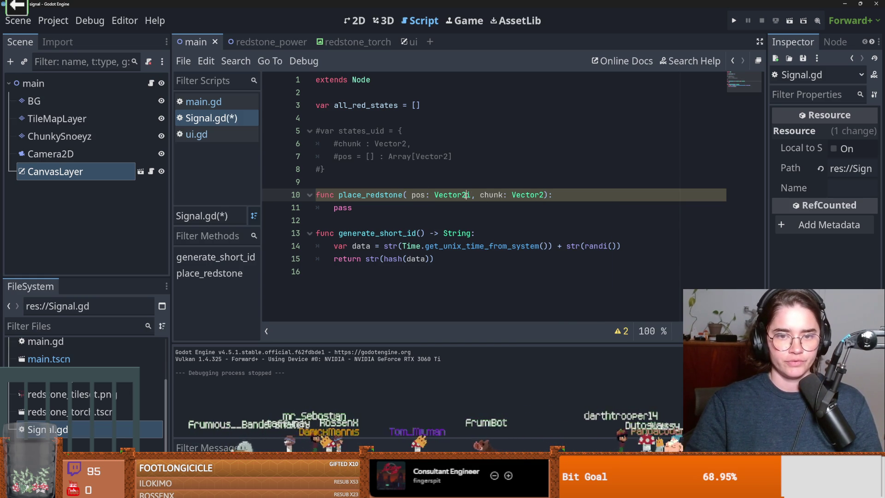
{"action": "left_click", "coordinate": [544, 195]}
{"action": "type", "text": "i"}
{"action": "key", "text": "ctrl+s"}
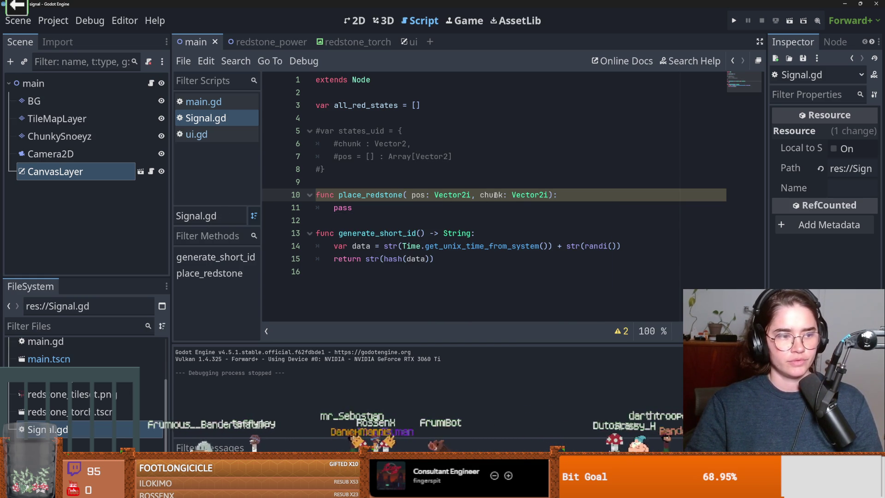
Step: Review the new signature and select the pass placeholder in its body
{"action": "left_click", "coordinate": [481, 195]}
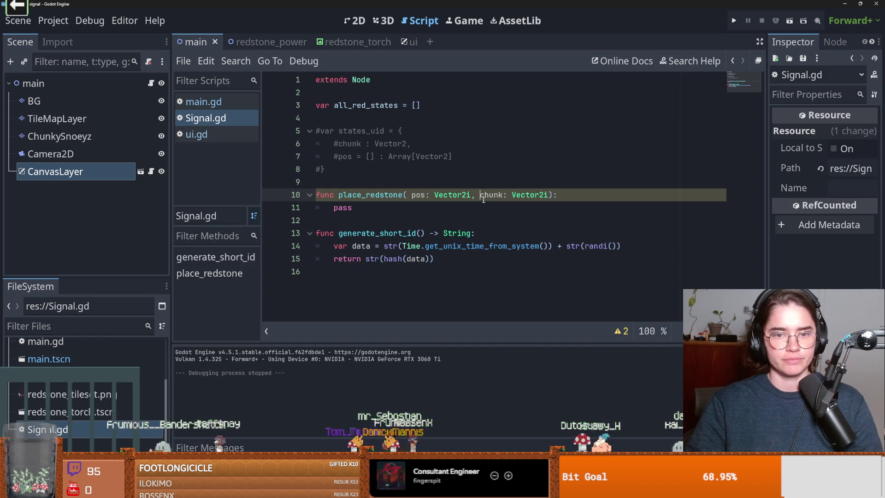
{"action": "left_click", "coordinate": [549, 195]}
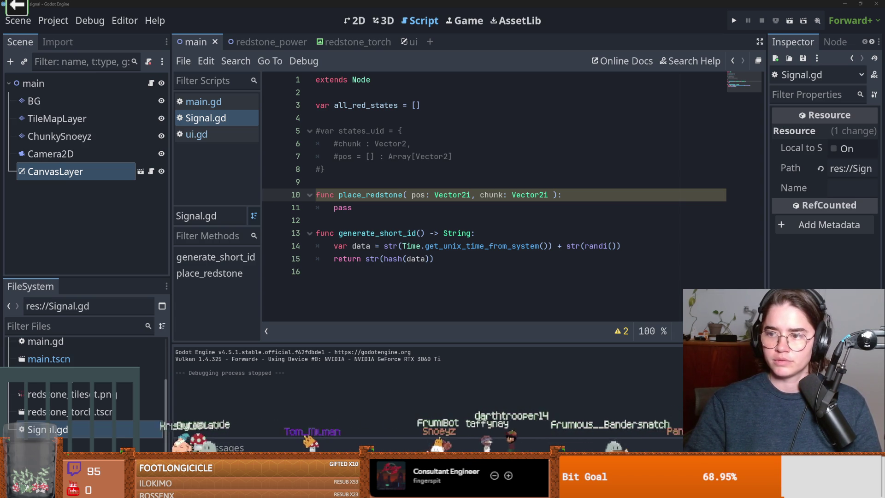
{"action": "left_click", "coordinate": [460, 203]}
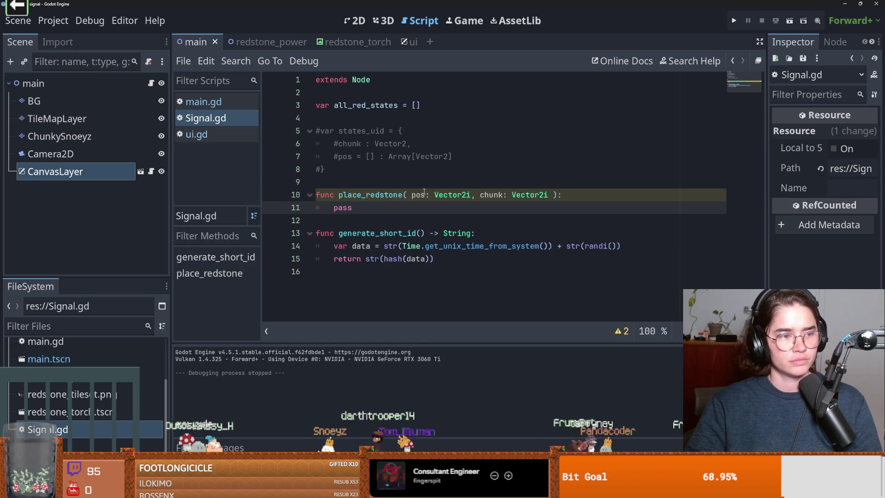
{"action": "double_click", "coordinate": [349, 208]}
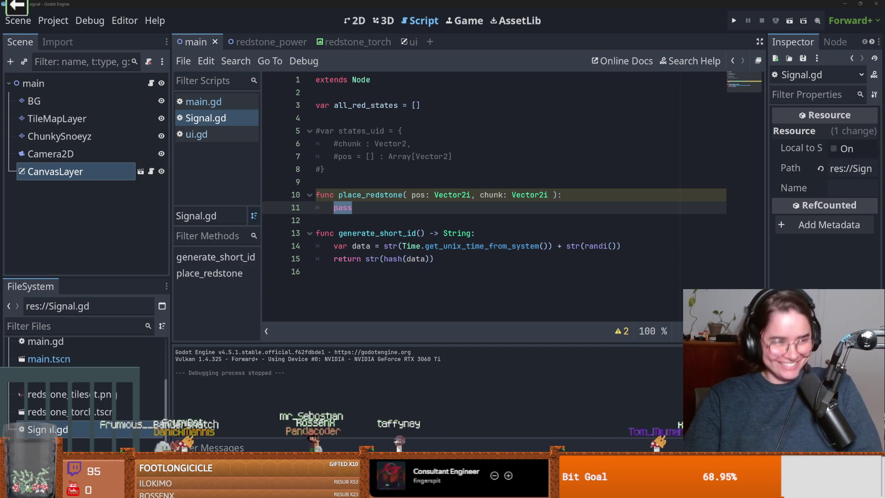
Step: Remove the spaces just inside place_redstone's parentheses on line 10 and save Signal.gd
{"action": "mouse_move", "coordinate": [373, 258]}
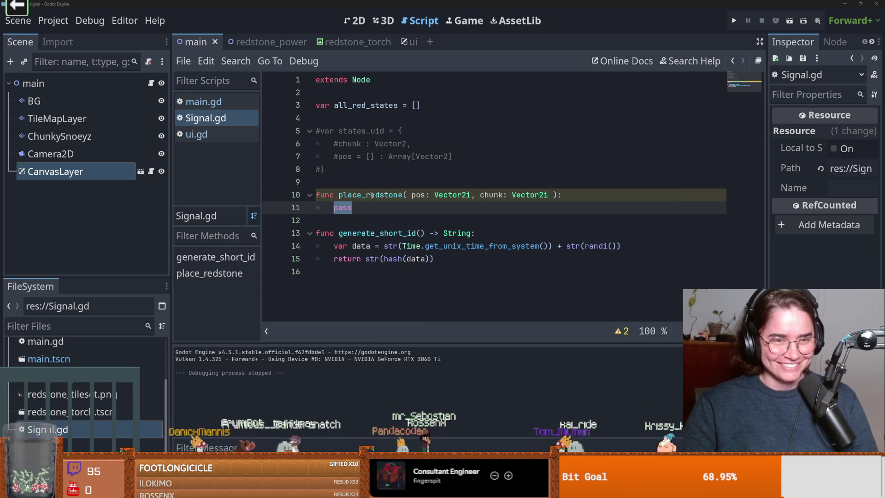
{"action": "left_click", "coordinate": [406, 195]}
{"action": "key", "text": "BackSpace"}
{"action": "type", "text": "("}
{"action": "key", "text": "BackSpace"}
{"action": "key", "text": "ctrl+s"}
{"action": "double_click", "coordinate": [345, 208]}
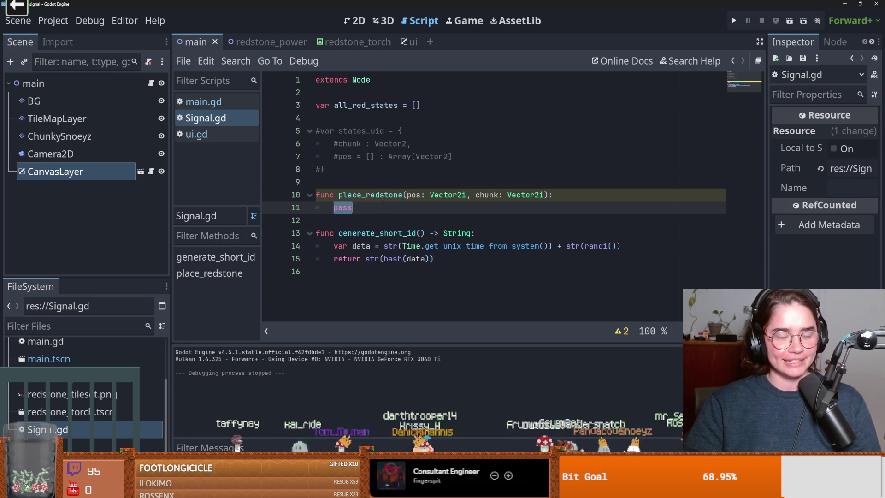
{"action": "left_click", "coordinate": [383, 184]}
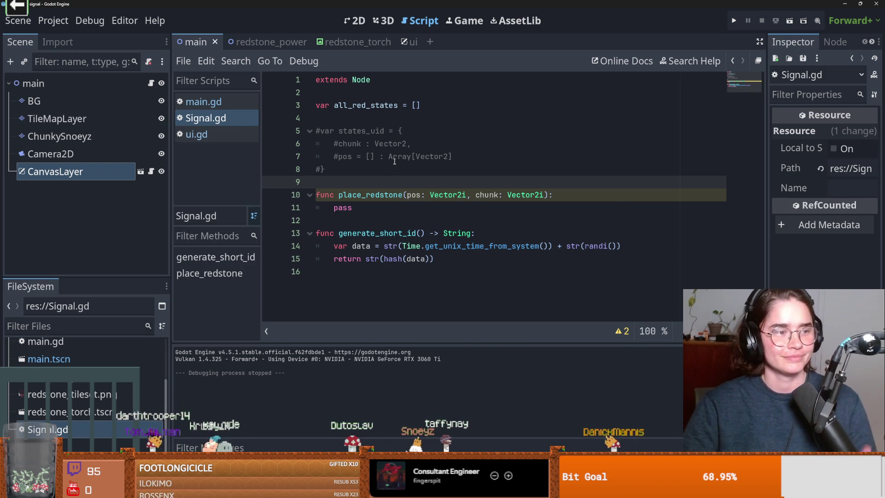
Step: Highlight the pass placeholder and every use of chunk and pos in place_redstone
{"action": "mouse_move", "coordinate": [392, 156]}
{"action": "left_click", "coordinate": [425, 175]}
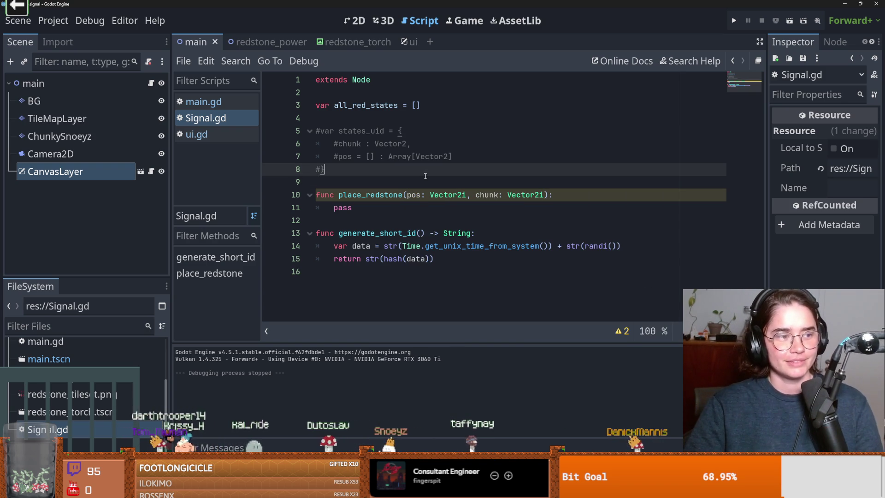
{"action": "left_click", "coordinate": [429, 202]}
{"action": "double_click", "coordinate": [362, 210]}
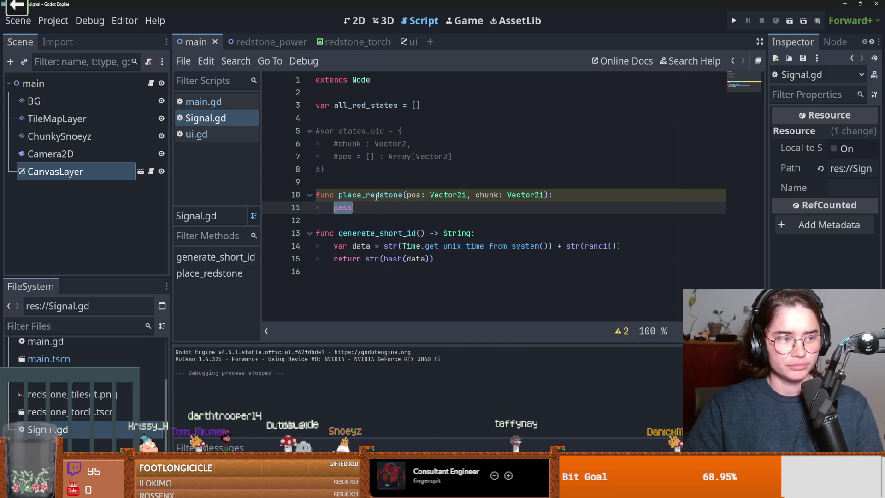
{"action": "double_click", "coordinate": [355, 144]}
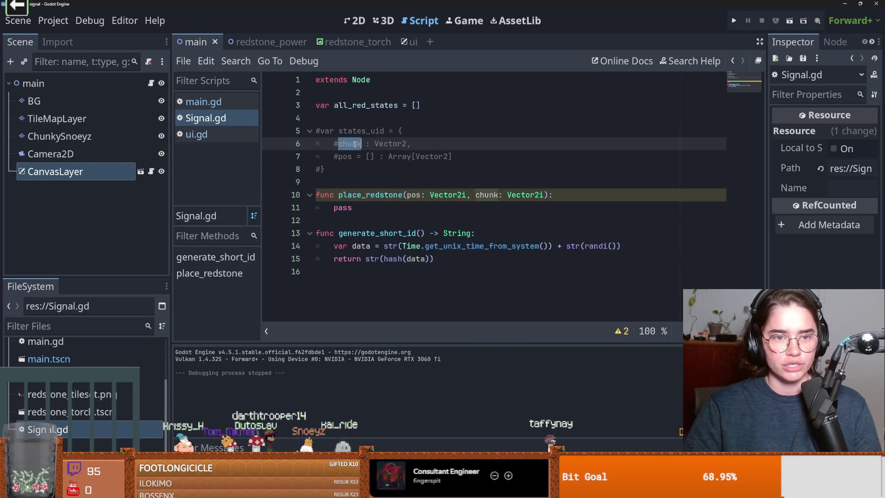
{"action": "double_click", "coordinate": [339, 157]}
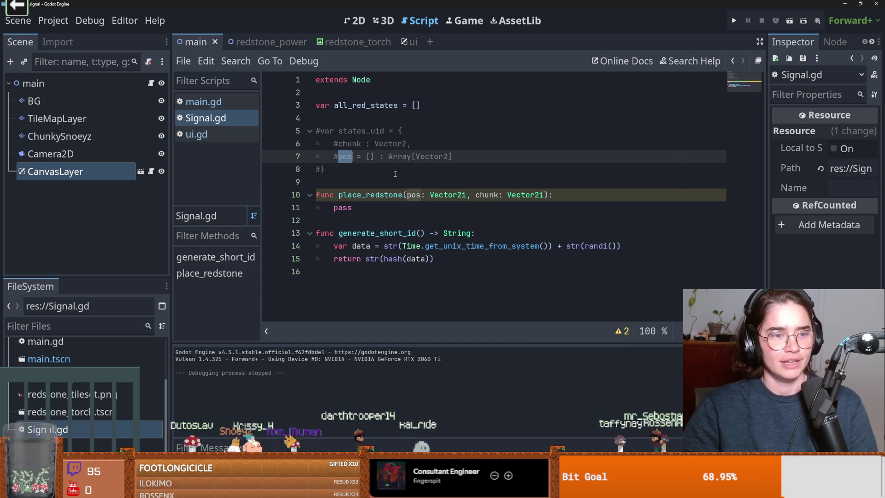
Step: Select the commented states_uid dictionary name, ending with the caret after its chunk entry
{"action": "double_click", "coordinate": [359, 131]}
{"action": "double_click", "coordinate": [364, 105]}
{"action": "left_click", "coordinate": [357, 131]}
{"action": "double_click", "coordinate": [358, 132]}
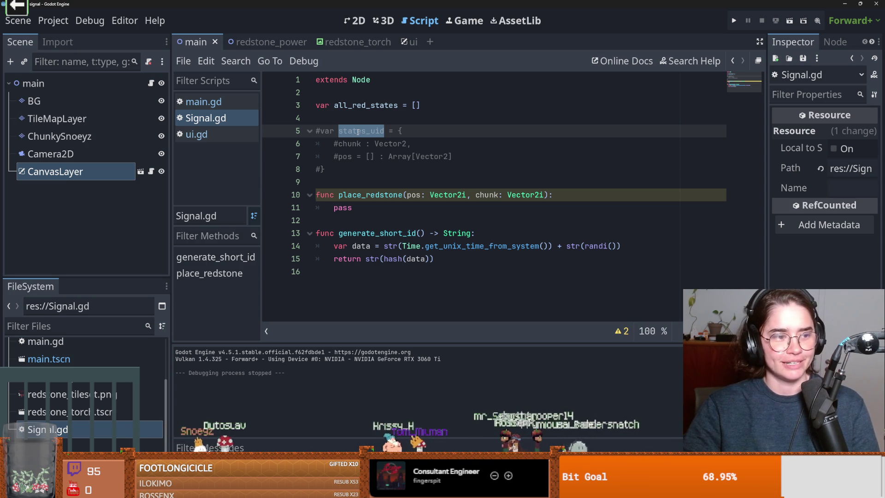
{"action": "left_click", "coordinate": [414, 177]}
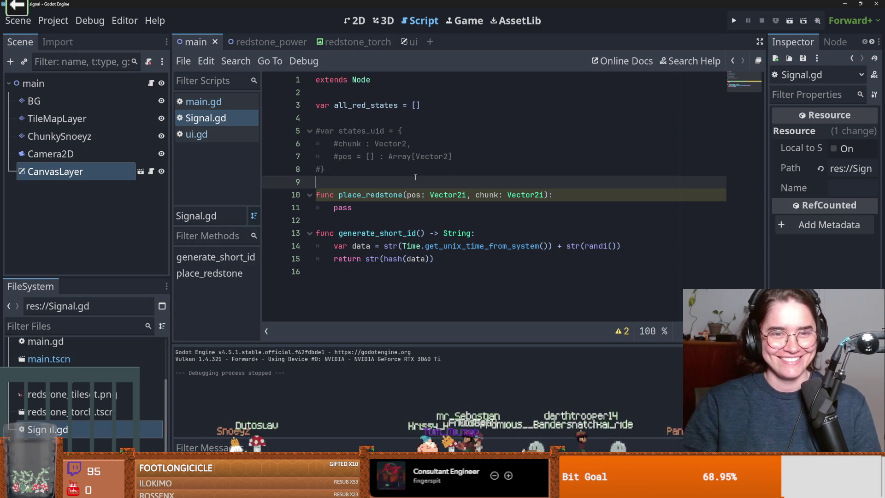
{"action": "double_click", "coordinate": [360, 132]}
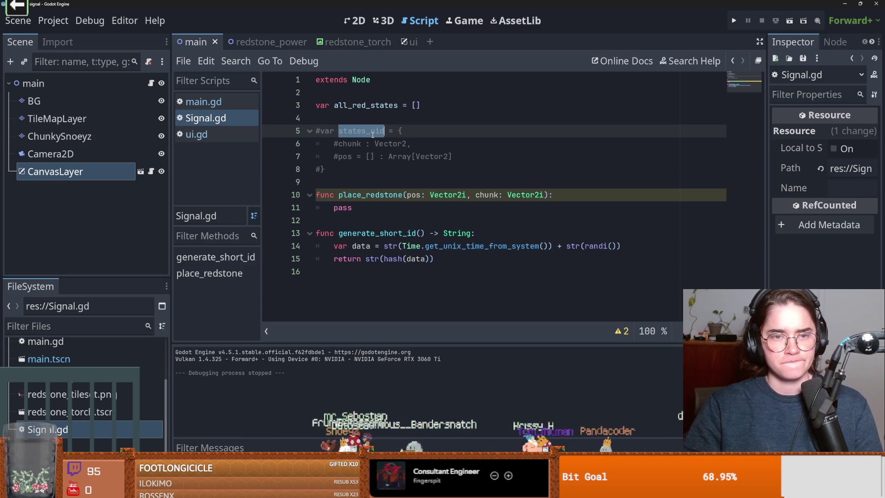
{"action": "left_click", "coordinate": [423, 144]}
Step: Add a commented 'uid: String' entry below chunk in states_uid and save Signal.gd
{"action": "key", "text": "Return"}
{"action": "type", "text": "uid"}
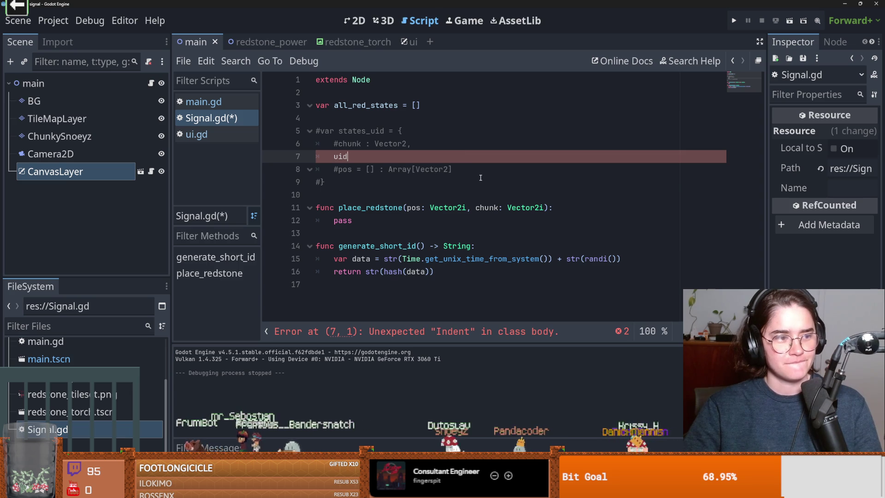
{"action": "type", "text": ":"}
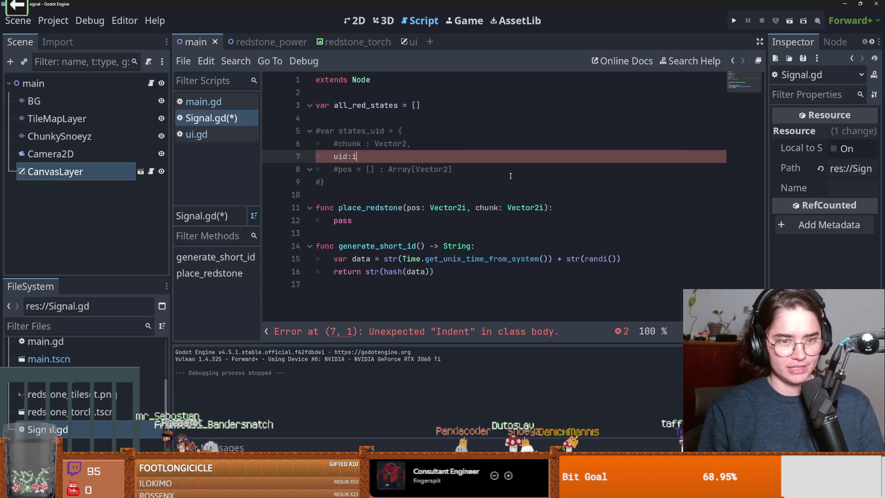
{"action": "type", "text": "int"}
{"action": "key", "text": "BackSpace"}
{"action": "key", "text": "BackSpace"}
{"action": "key", "text": "BackSpace"}
{"action": "type", "text": "String"}
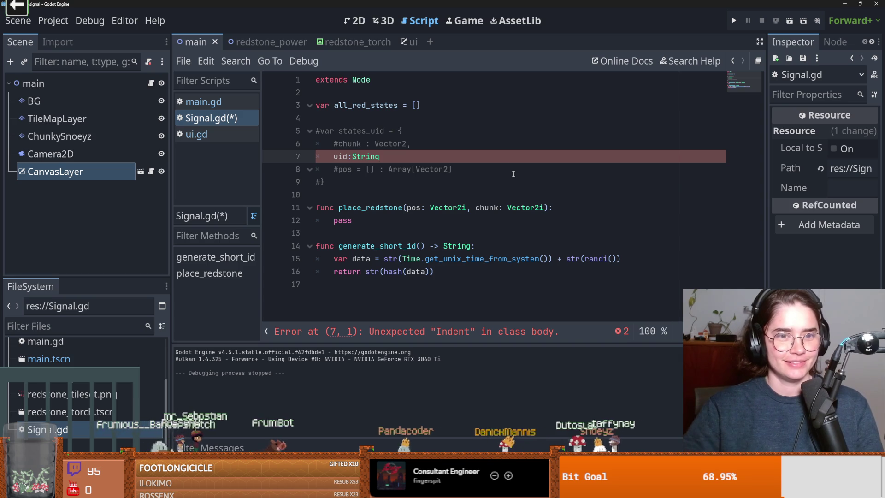
{"action": "key", "text": "ctrl+k"}
{"action": "key", "text": "ctrl+s"}
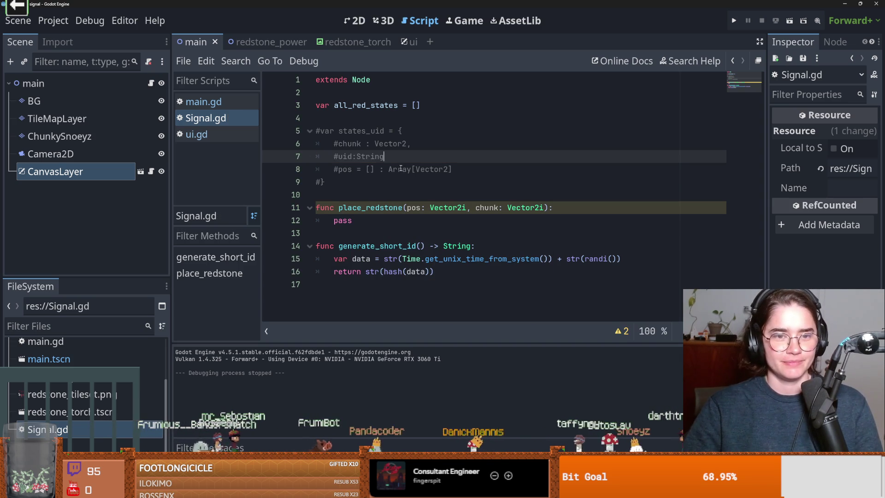
{"action": "key", "text": "Down"}
Step: Move through the states_uid block, ending with the caret on the chunk entry line
{"action": "left_click", "coordinate": [359, 156]}
{"action": "left_click", "coordinate": [415, 159]}
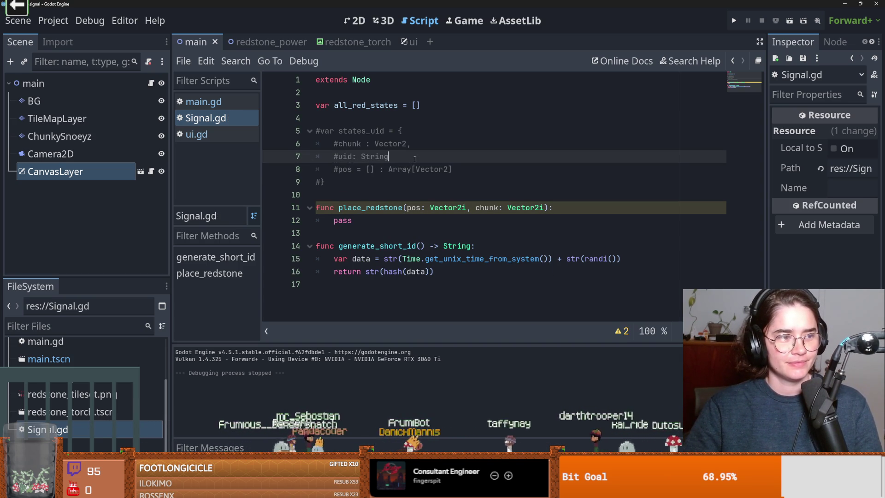
{"action": "left_click", "coordinate": [333, 181]}
{"action": "left_click", "coordinate": [346, 194]}
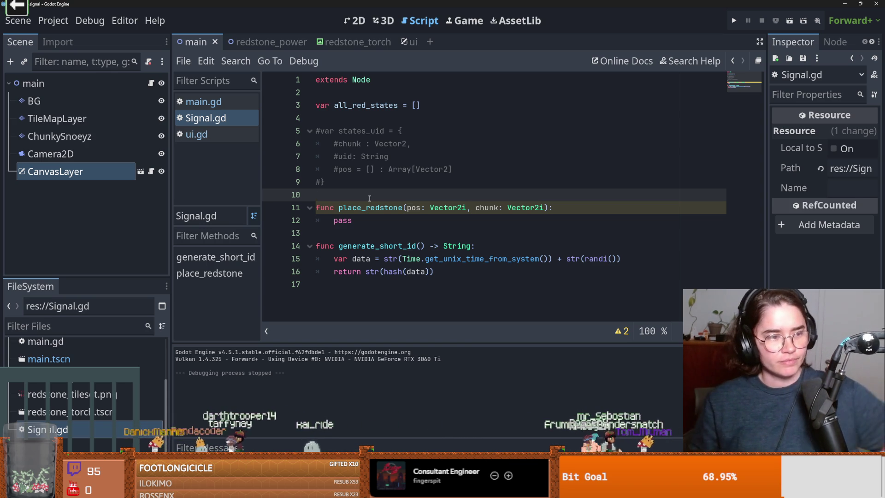
{"action": "left_click", "coordinate": [473, 143]}
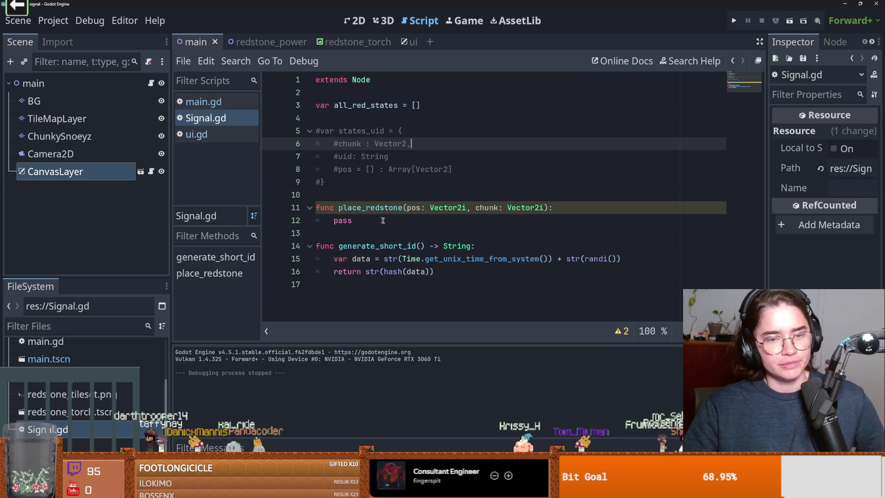
{"action": "double_click", "coordinate": [343, 220]}
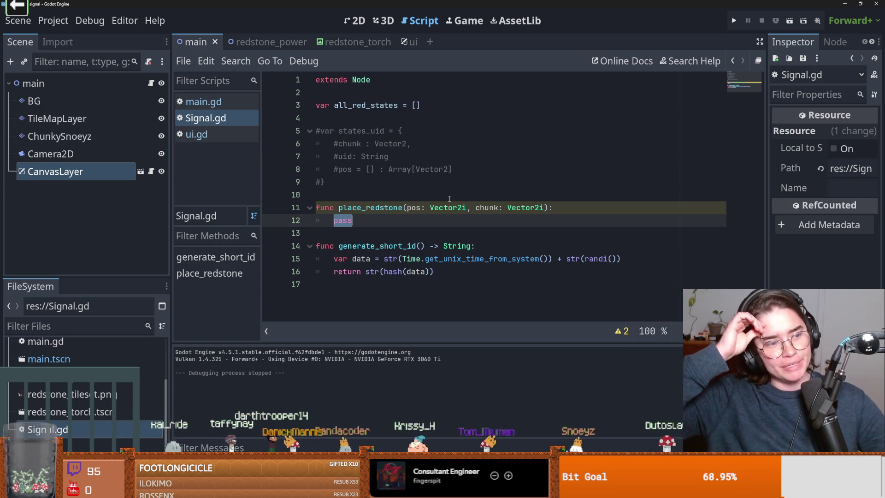
{"action": "left_click", "coordinate": [429, 195]}
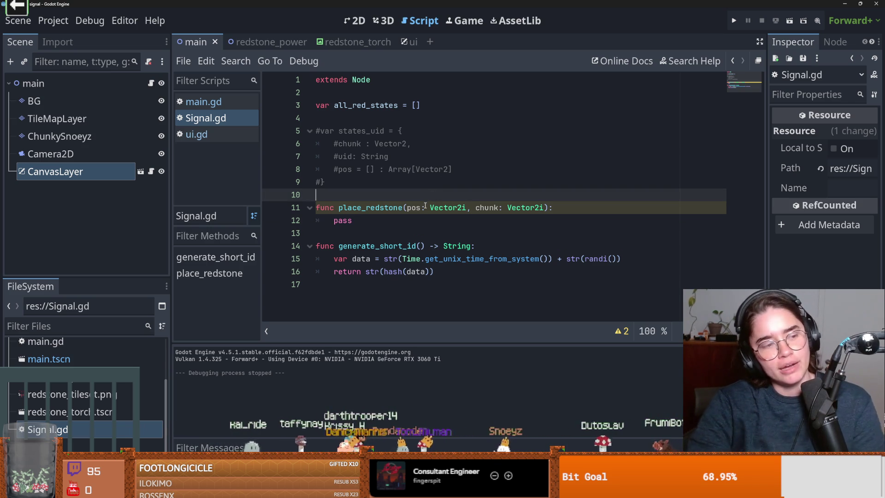
{"action": "key", "text": "Return"}
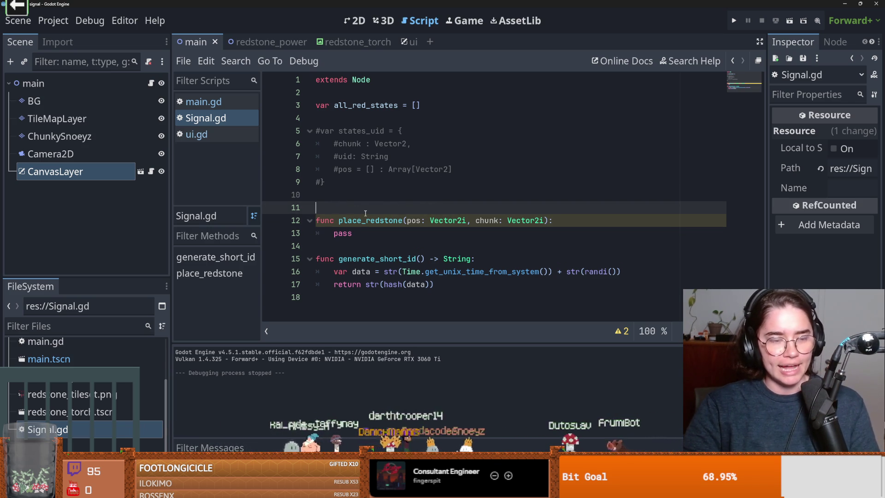
{"action": "key", "text": "Return"}
{"action": "key", "text": "Up"}
{"action": "key", "text": "BackSpace"}
{"action": "key", "text": "BackSpace"}
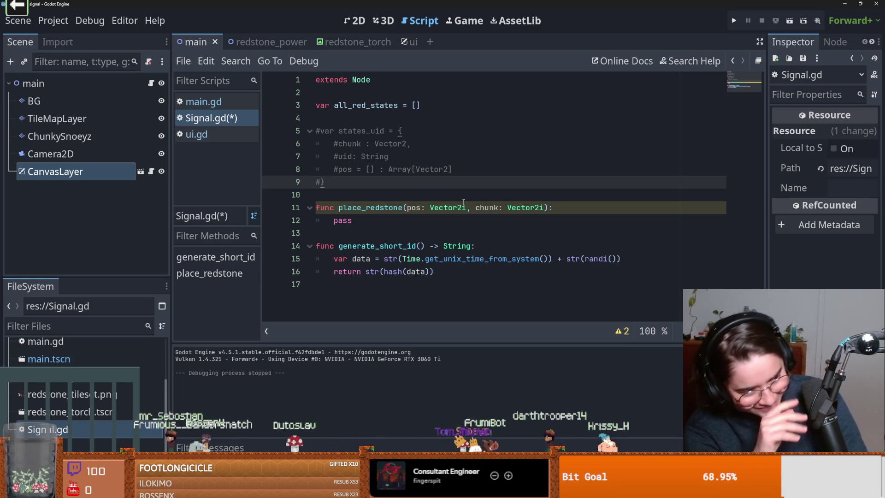
{"action": "left_click", "coordinate": [381, 197]}
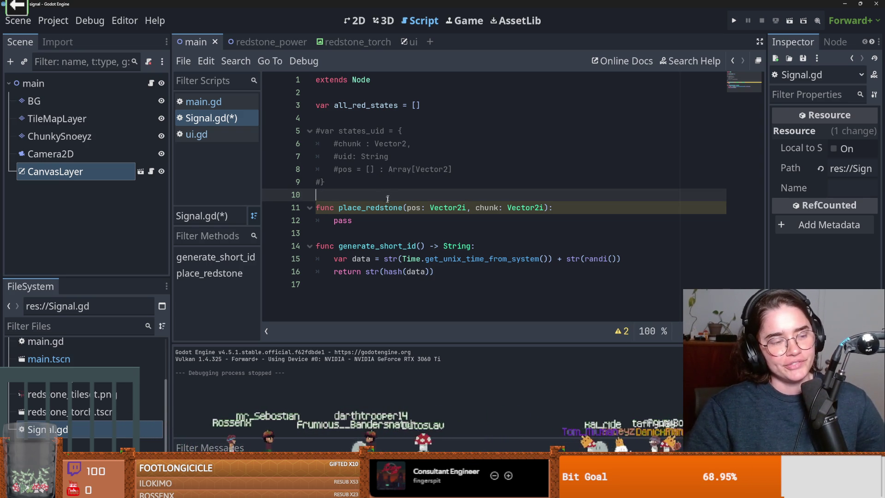
Step: Inspect the place_redstone function name and save Signal.gd with the stub unchanged
{"action": "left_click", "coordinate": [339, 207]}
{"action": "double_click", "coordinate": [371, 207]}
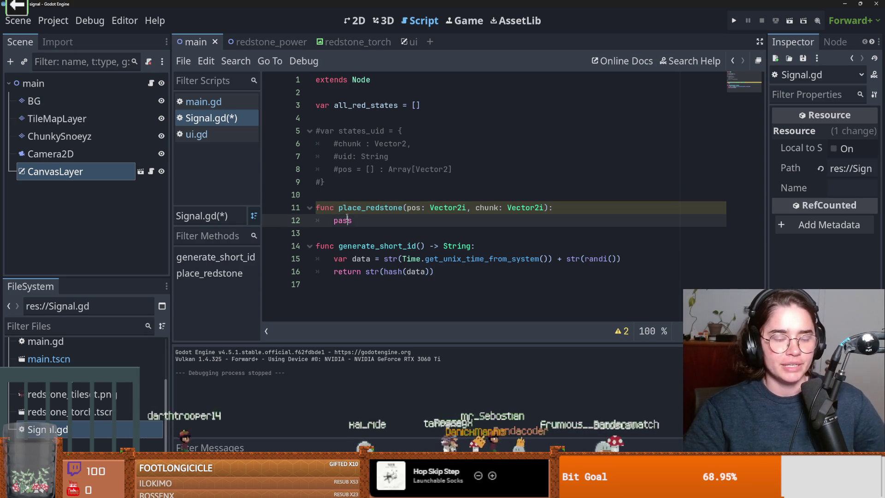
{"action": "left_click", "coordinate": [353, 197]}
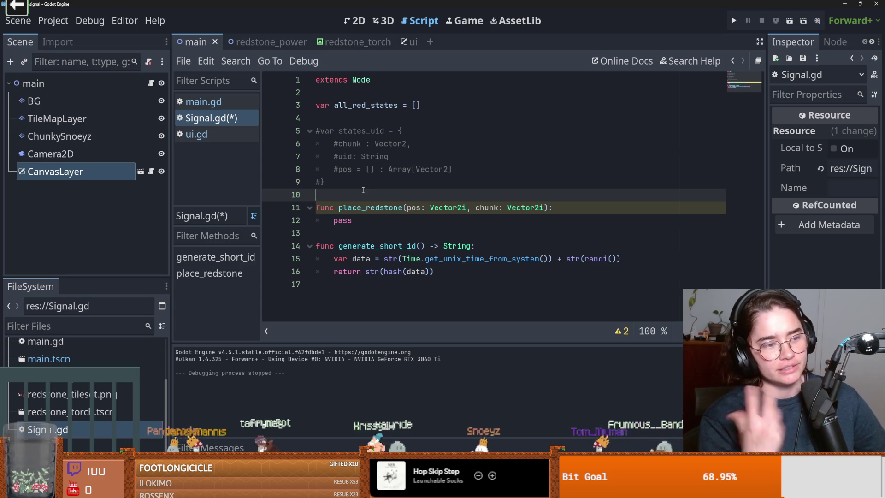
{"action": "key", "text": "ctrl+s"}
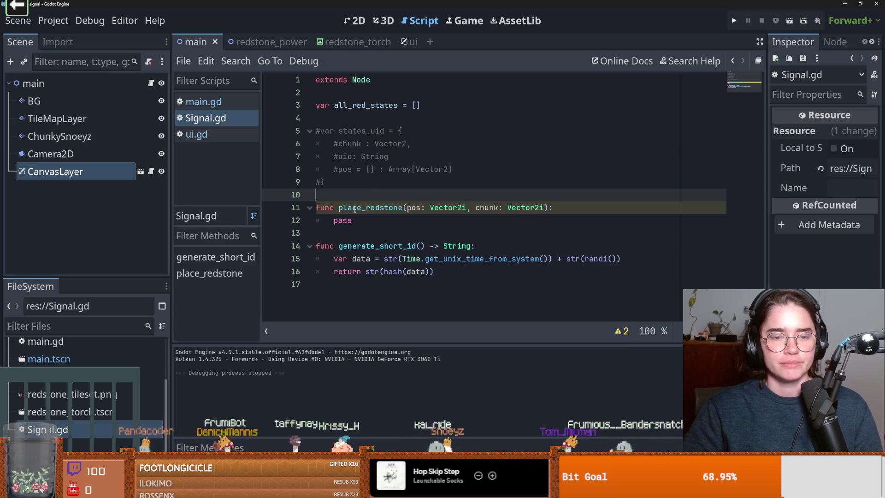
{"action": "left_click", "coordinate": [354, 208]}
{"action": "double_click", "coordinate": [390, 207]}
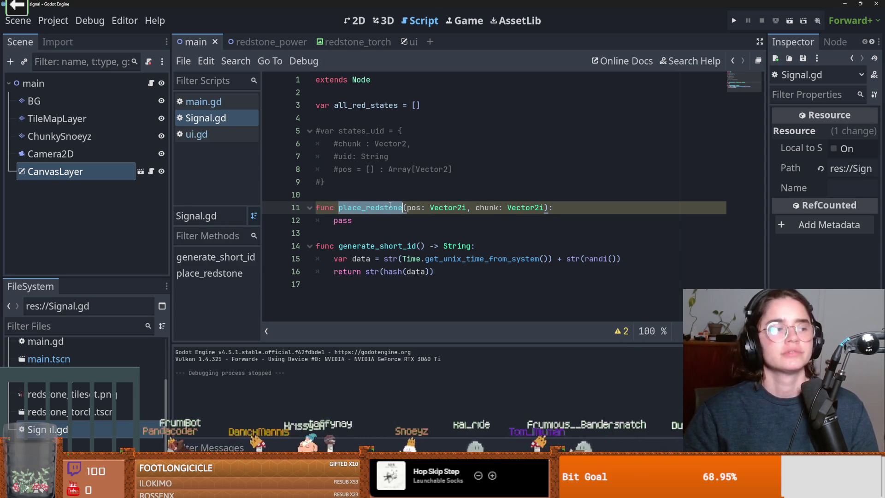
{"action": "double_click", "coordinate": [365, 210]}
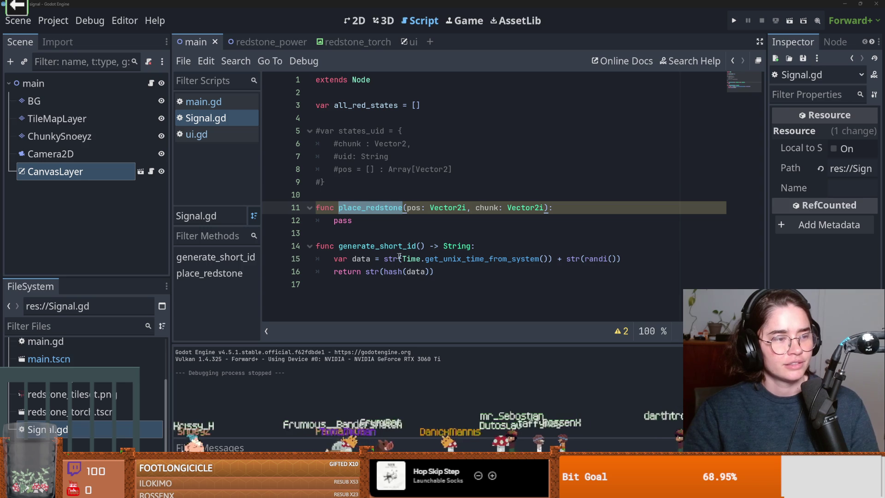
{"action": "left_click", "coordinate": [378, 238]}
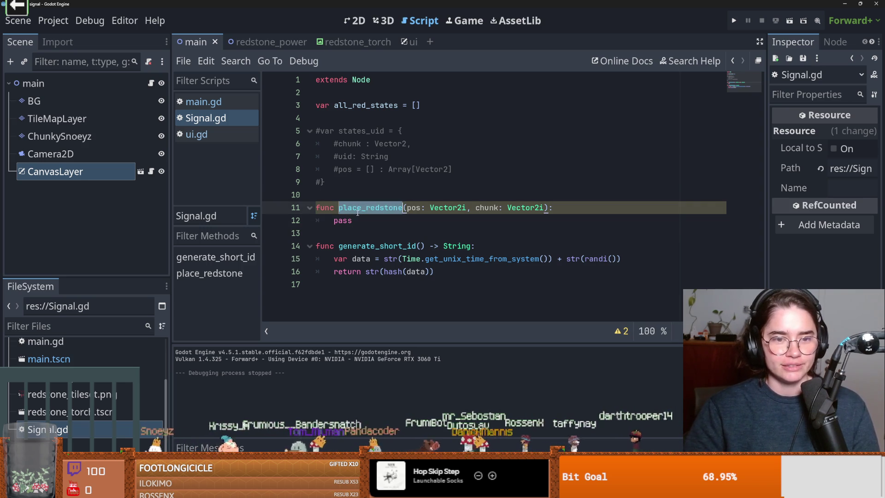
Step: Replace place_redstone's pass with a MainSignal.add call and return to main.gd
{"action": "double_click", "coordinate": [344, 220]}
{"action": "key", "text": "ctrl+z"}
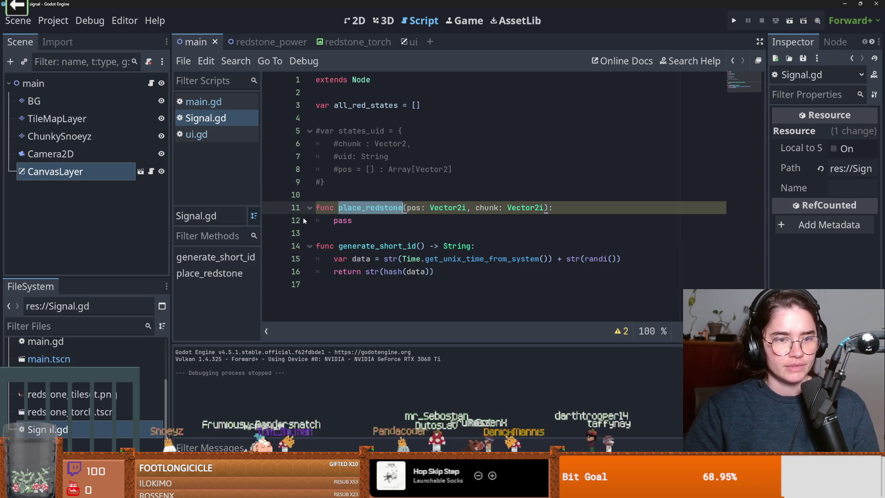
{"action": "double_click", "coordinate": [342, 220]}
{"action": "type", "text": "S"}
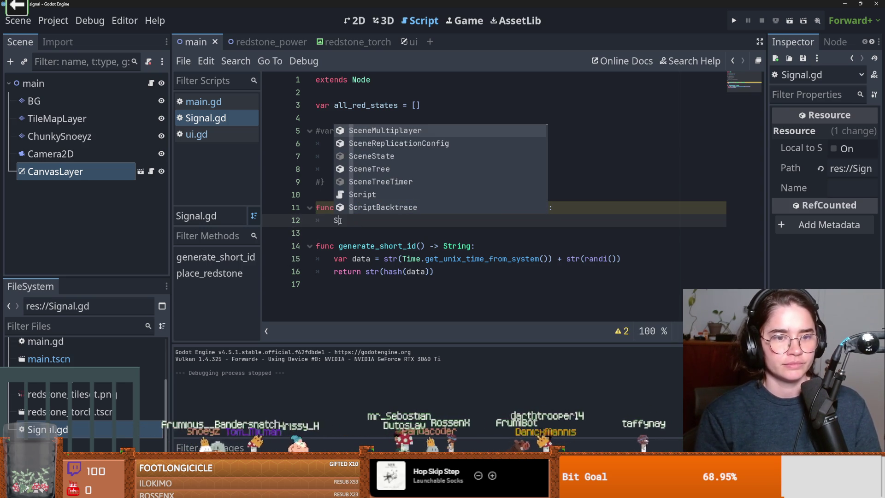
{"action": "key", "text": "BackSpace"}
{"action": "type", "text": "Mai"}
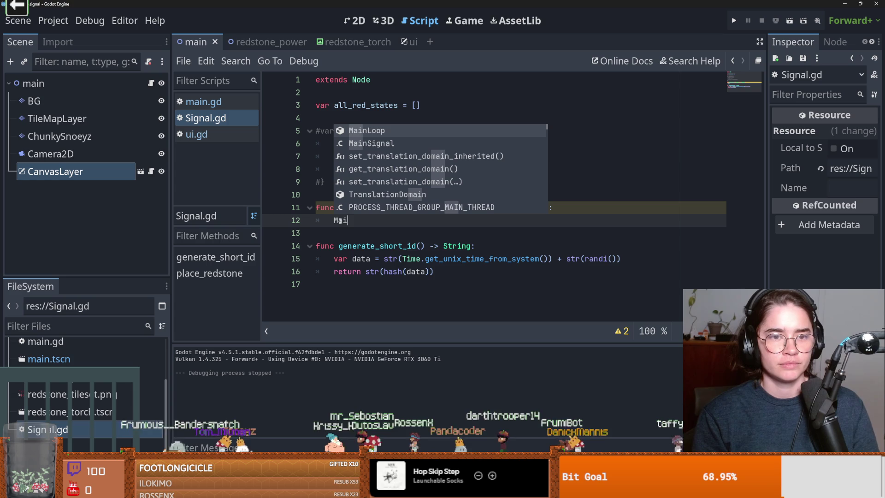
{"action": "key", "text": "Down"}
{"action": "key", "text": "Return"}
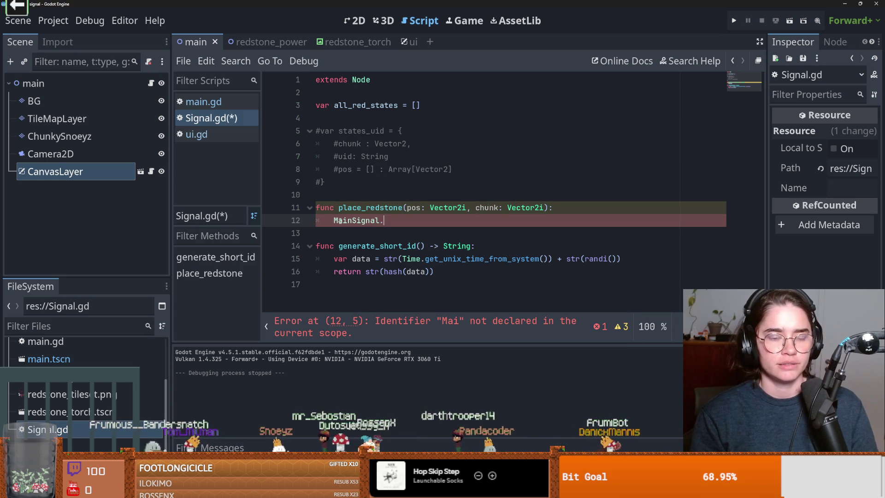
{"action": "type", "text": ".ad"}
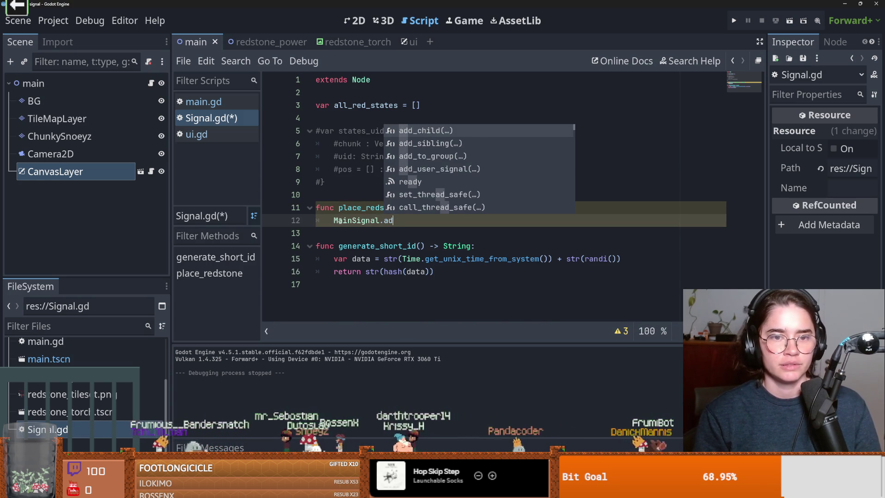
{"action": "type", "text": "d"}
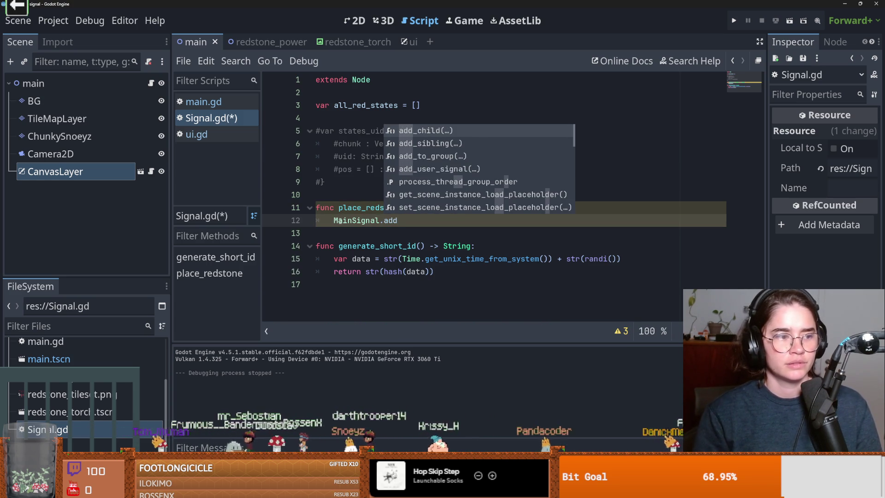
{"action": "left_click", "coordinate": [338, 245]}
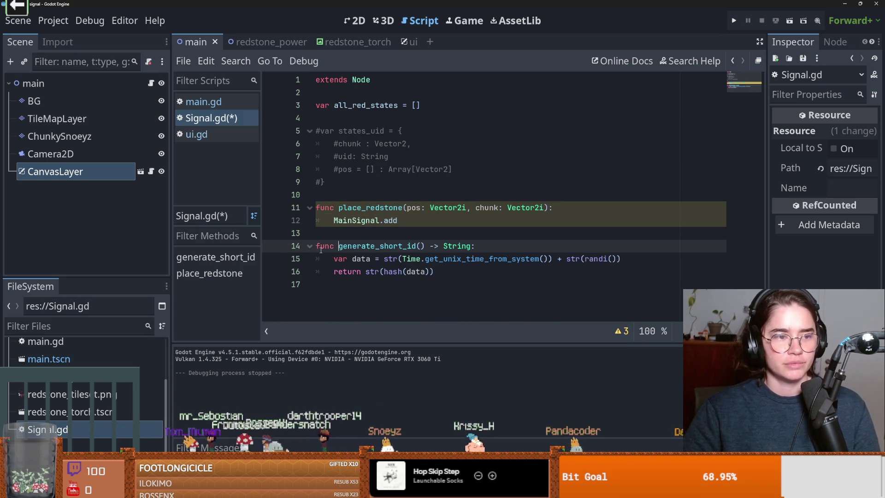
{"action": "left_click", "coordinate": [272, 259]}
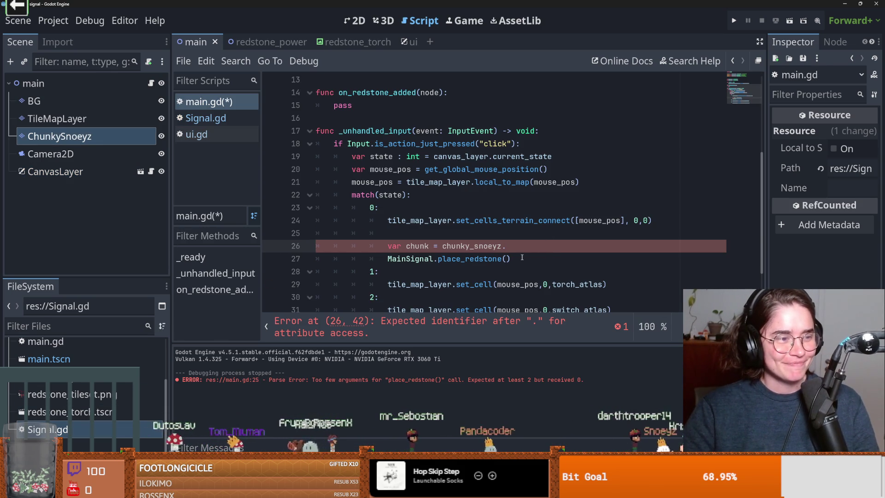
Step: Save main.gd and scroll through its click handler
{"action": "key", "text": "ctrl+s"}
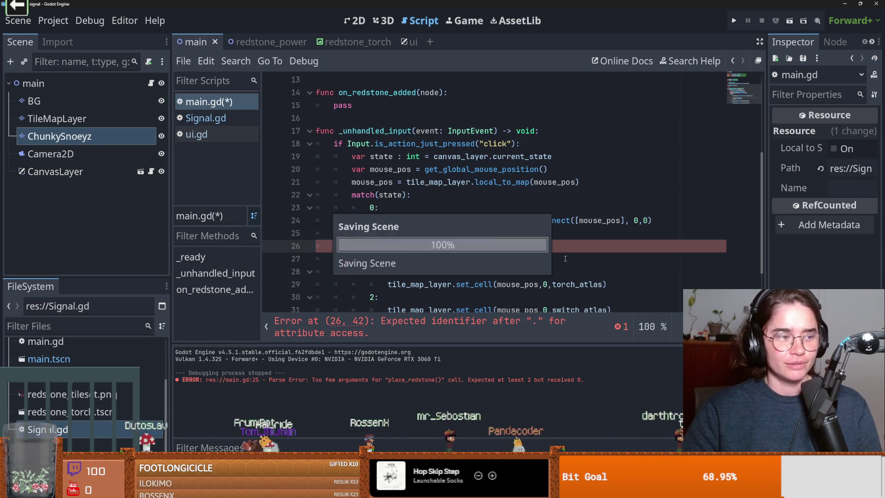
{"action": "scroll", "coordinate": [585, 270], "scroll_direction": "down", "scroll_amount": 1}
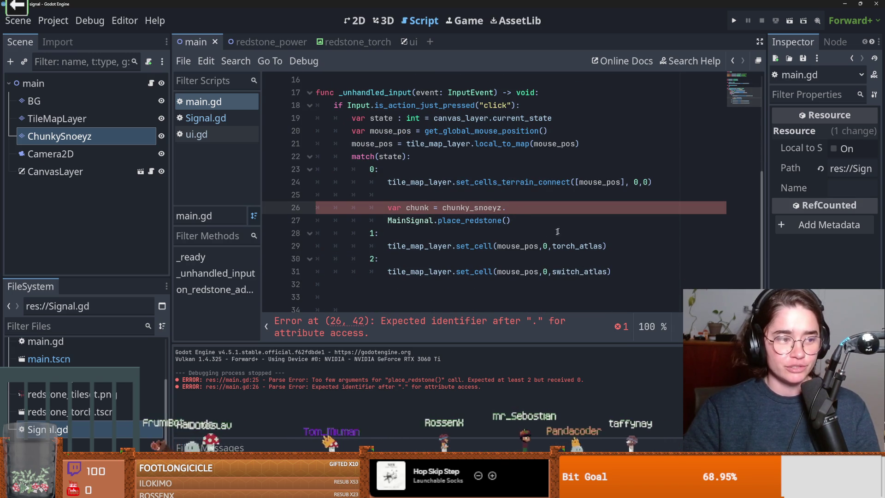
{"action": "scroll", "coordinate": [526, 220], "scroll_direction": "up", "scroll_amount": 1}
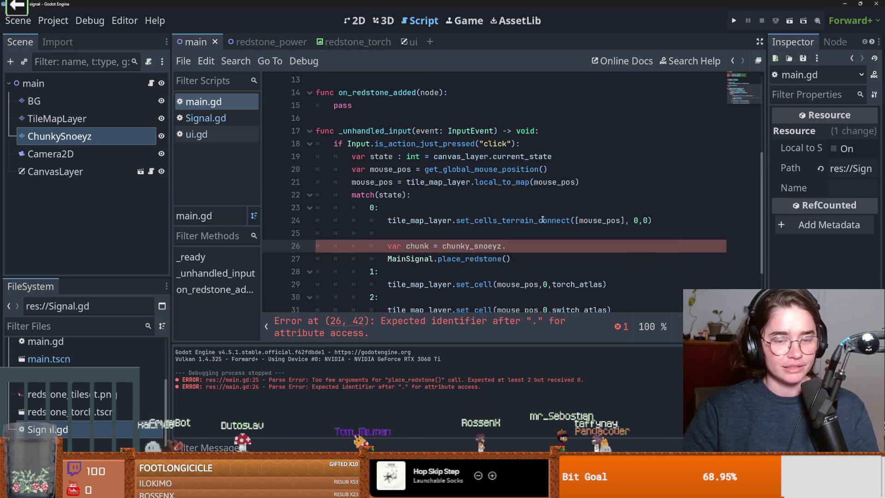
{"action": "scroll", "coordinate": [463, 202], "scroll_direction": "down", "scroll_amount": 1}
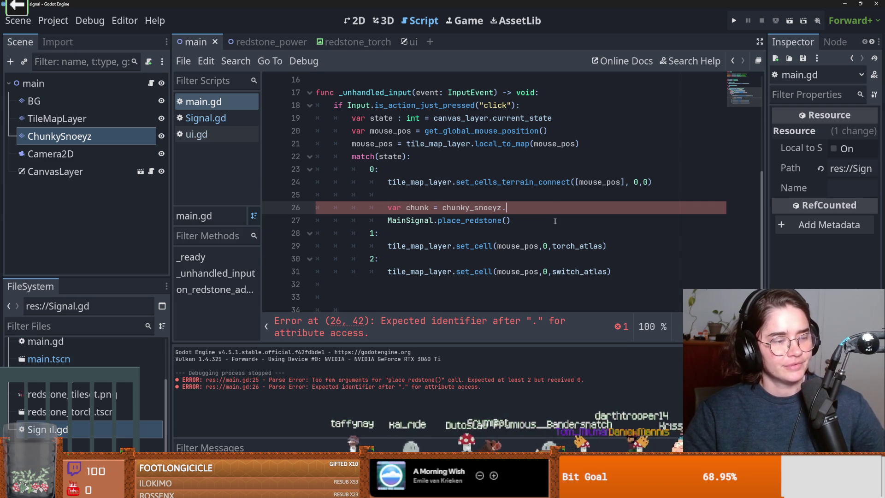
{"action": "scroll", "coordinate": [485, 208], "scroll_direction": "up", "scroll_amount": 1}
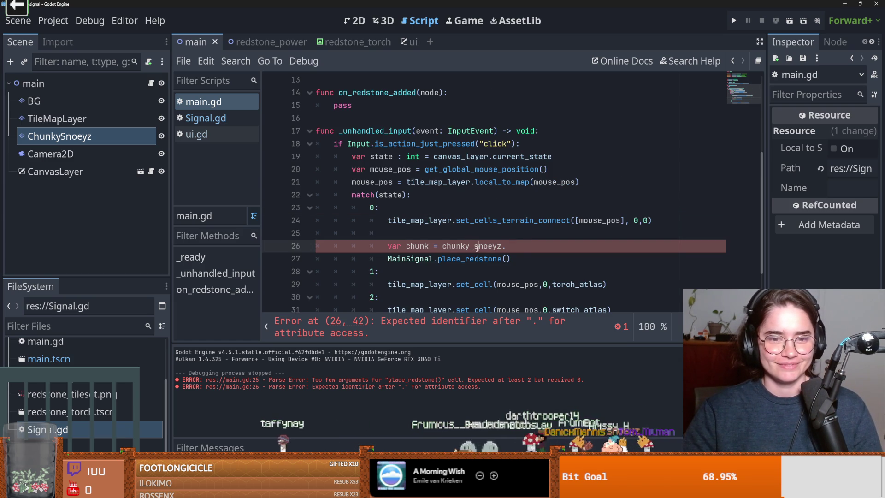
{"action": "scroll", "coordinate": [517, 249], "scroll_direction": "down", "scroll_amount": 1}
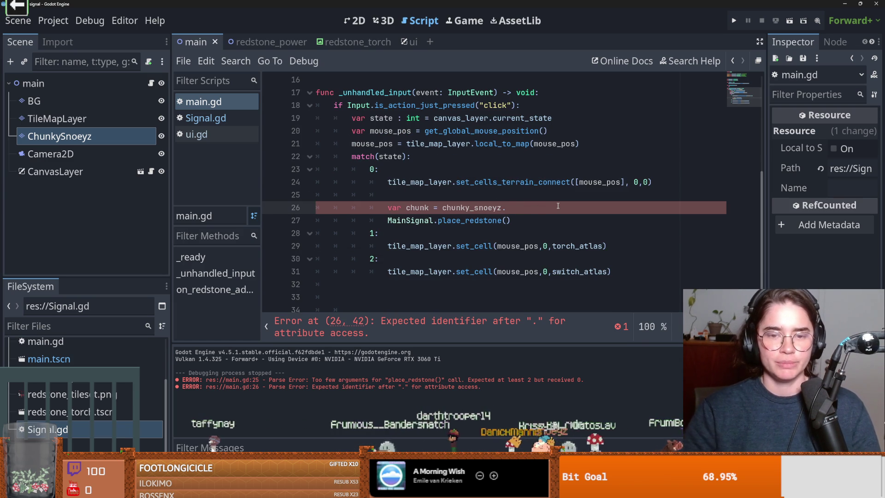
Step: Set chunk to chunky_snoeyz.local_to_map(get_global_mouse_position()), save, and select both get_global_mouse_position uses
{"action": "type", "text": "lo"}
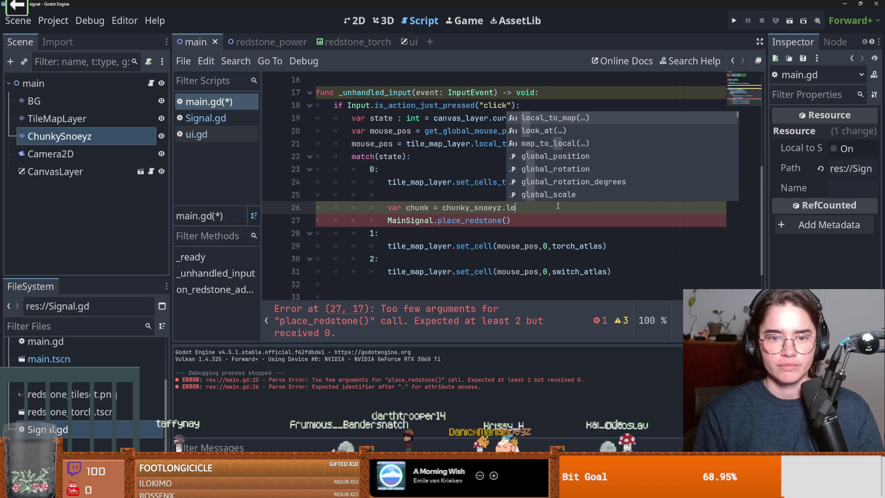
{"action": "key", "text": "BackSpace"}
{"action": "key", "text": "BackSpace"}
{"action": "scroll", "coordinate": [450, 193], "scroll_direction": "up", "scroll_amount": 1}
{"action": "scroll", "coordinate": [447, 195], "scroll_direction": "up", "scroll_amount": 2}
{"action": "type", "text": "lo"}
{"action": "key", "text": "Return"}
{"action": "type", "text": "get_global"}
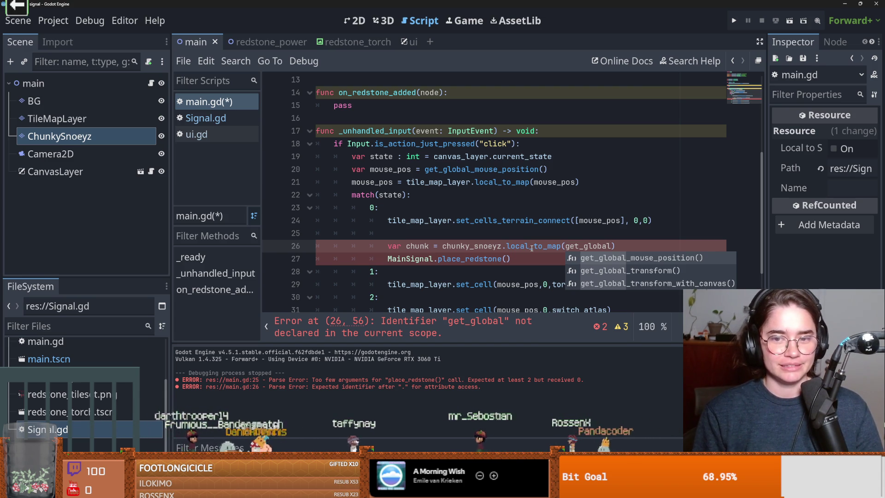
{"action": "key", "text": "Return"}
{"action": "key", "text": "ctrl+s"}
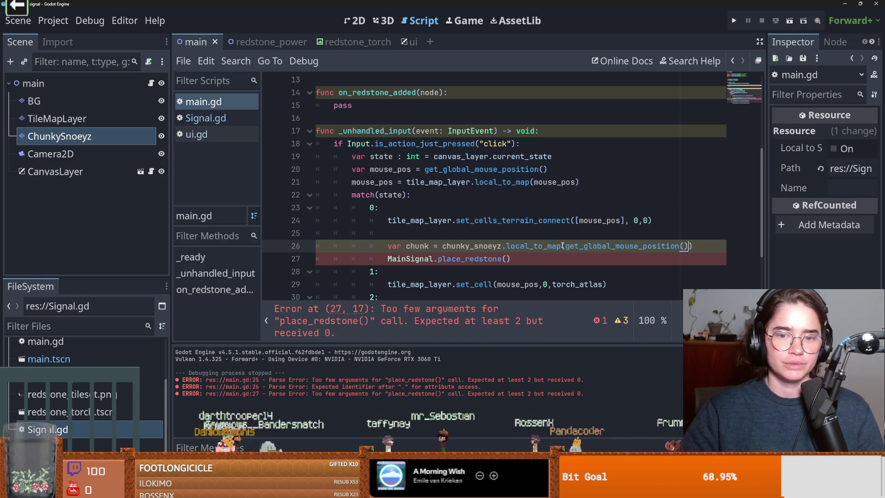
{"action": "double_click", "coordinate": [568, 245]}
{"action": "key", "text": "ctrl+d"}
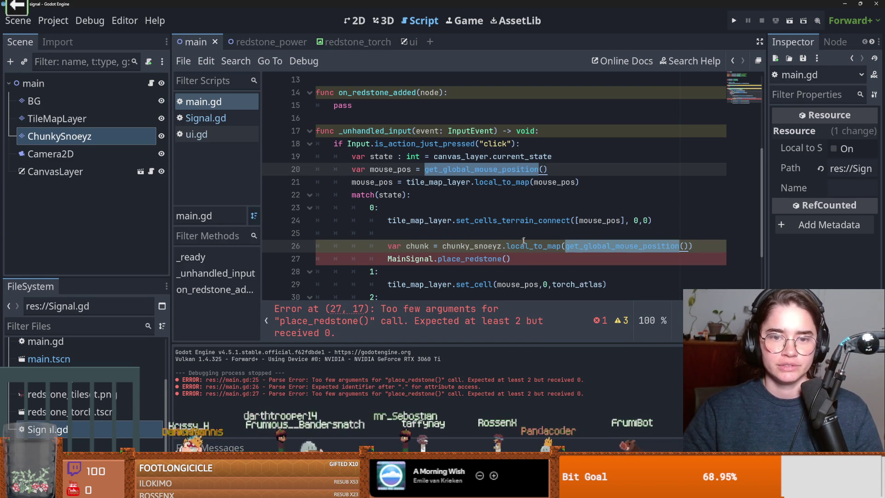
Step: Copy 'chunk' from line 26 and paste it as the place_redstone argument on line 27
{"action": "left_click", "coordinate": [526, 235]}
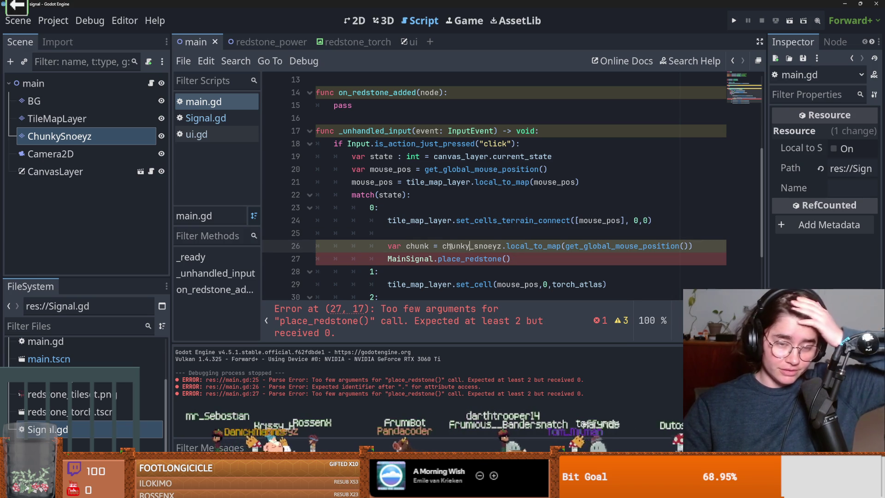
{"action": "double_click", "coordinate": [417, 245]}
{"action": "key", "text": "ctrl+c"}
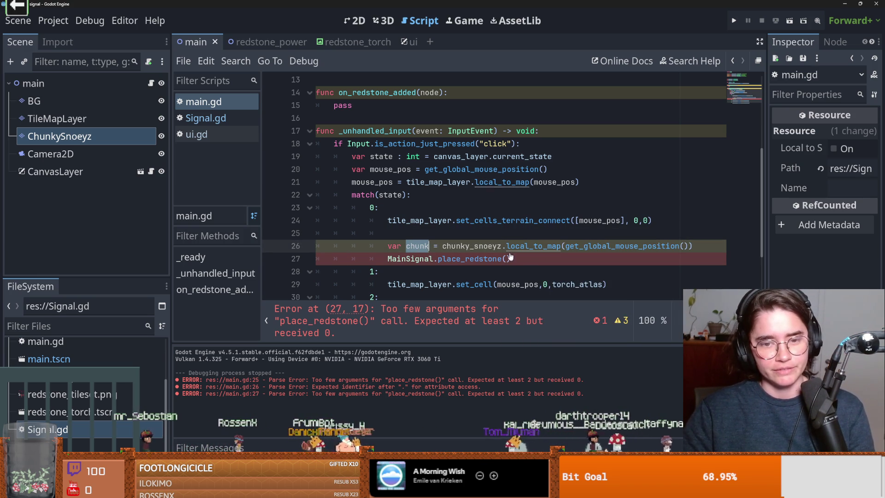
{"action": "left_click", "coordinate": [507, 259]}
{"action": "key", "text": "ctrl+v"}
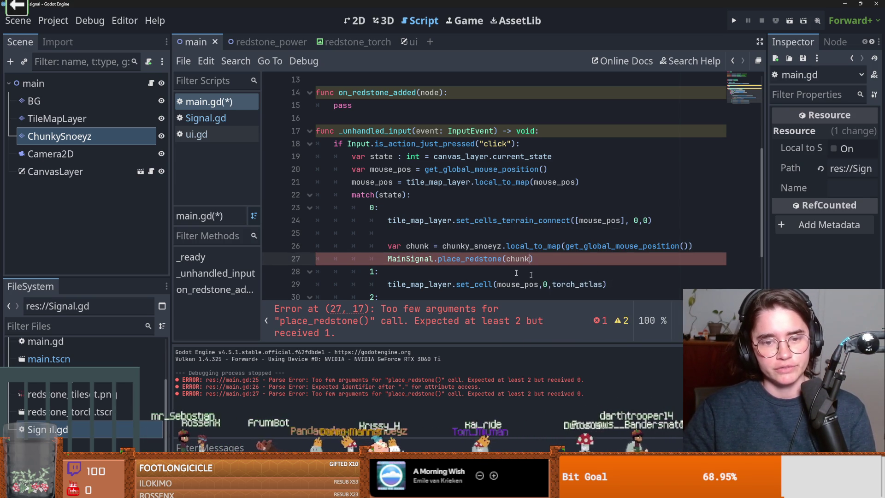
{"action": "double_click", "coordinate": [411, 259]}
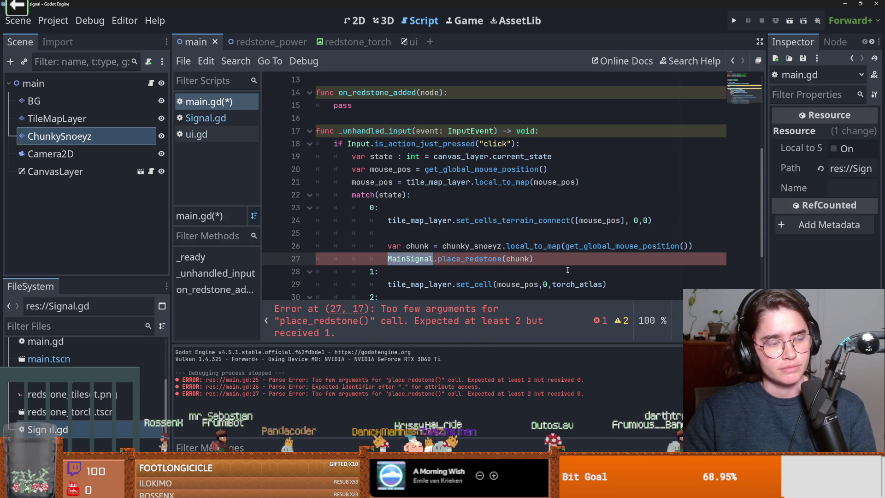
{"action": "double_click", "coordinate": [523, 259]}
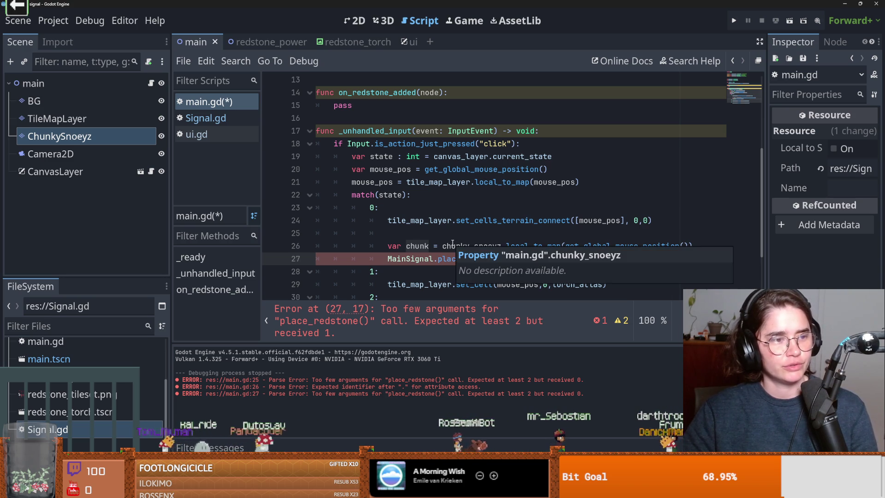
Step: Append ', mouse_pos' so the call reads place_redstone(chunk, mouse_pos)
{"action": "left_click", "coordinate": [461, 247]}
{"action": "double_click", "coordinate": [468, 259]}
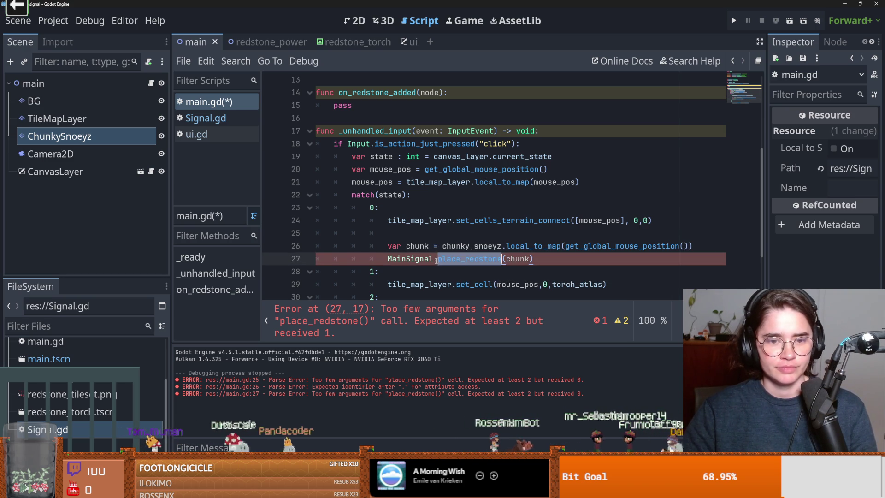
{"action": "scroll", "coordinate": [506, 236], "scroll_direction": "down", "scroll_amount": 1}
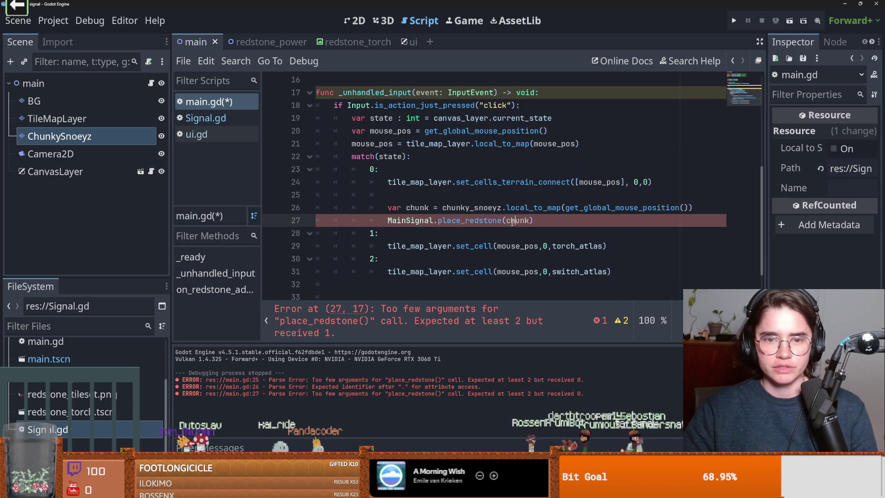
{"action": "left_click", "coordinate": [411, 207]}
{"action": "double_click", "coordinate": [516, 220]}
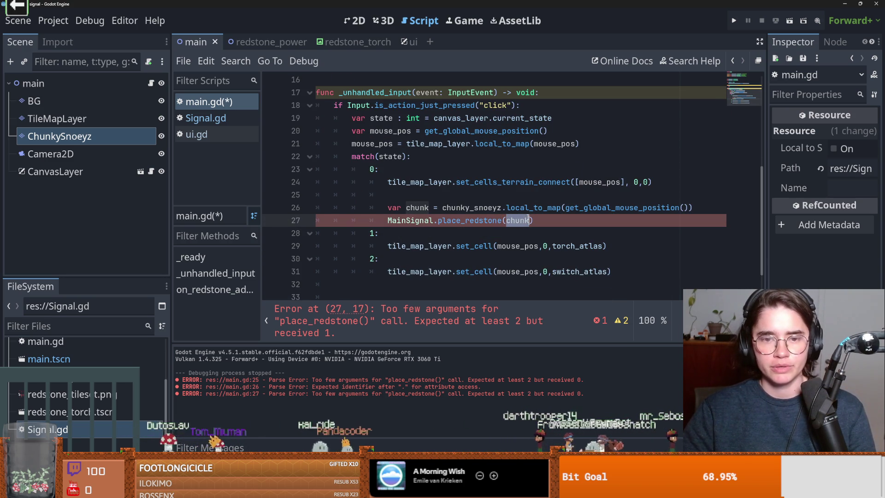
{"action": "left_click", "coordinate": [530, 220]}
{"action": "type", "text": ", mouse_pos"}
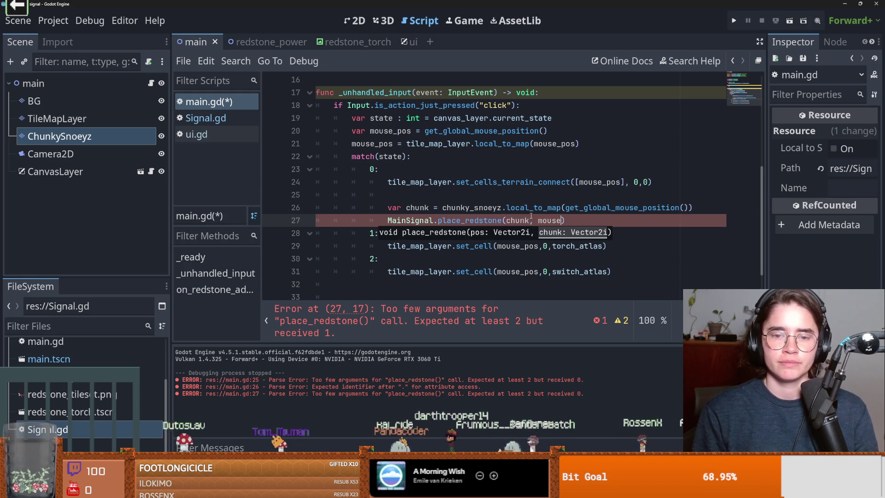
{"action": "double_click", "coordinate": [517, 220]}
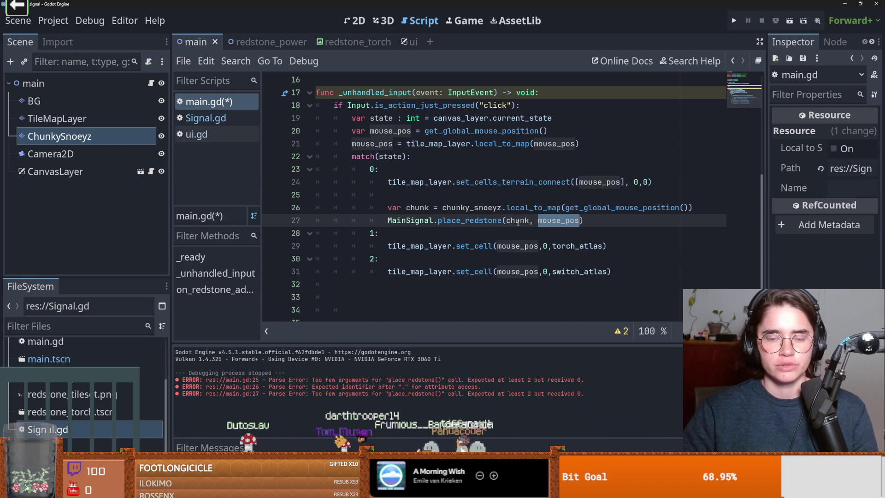
Step: Check place_redstone's parameters in Signal.gd, reorder the main.gd call to (mouse_pos, chunk), and save
{"action": "left_click", "coordinate": [206, 118]}
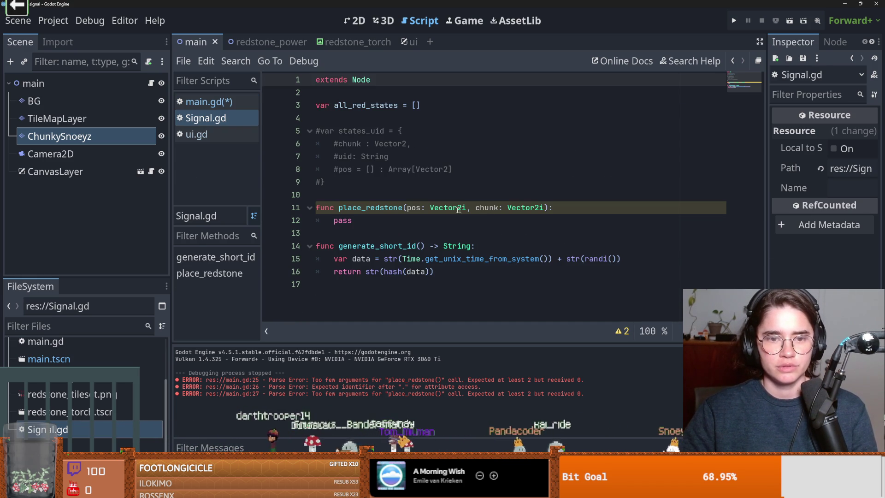
{"action": "left_click", "coordinate": [203, 101]}
{"action": "left_click", "coordinate": [553, 221]}
{"action": "type", "text": ", chunk"}
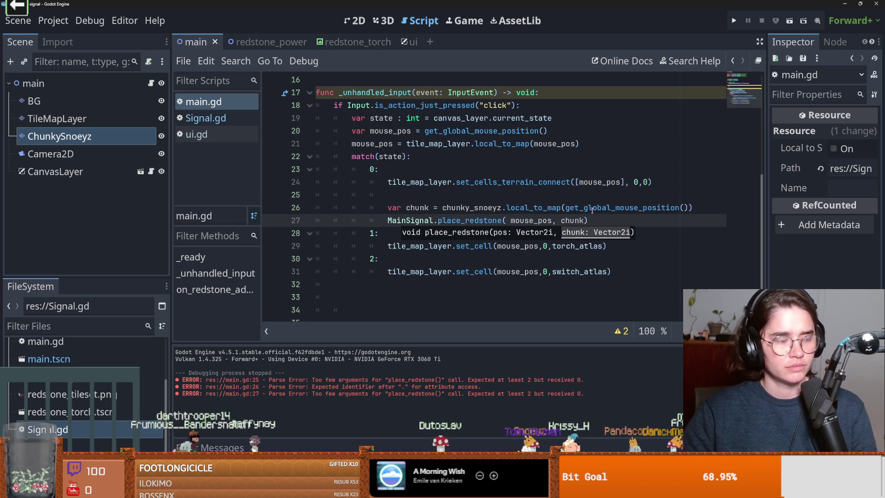
{"action": "key", "text": "ctrl+s"}
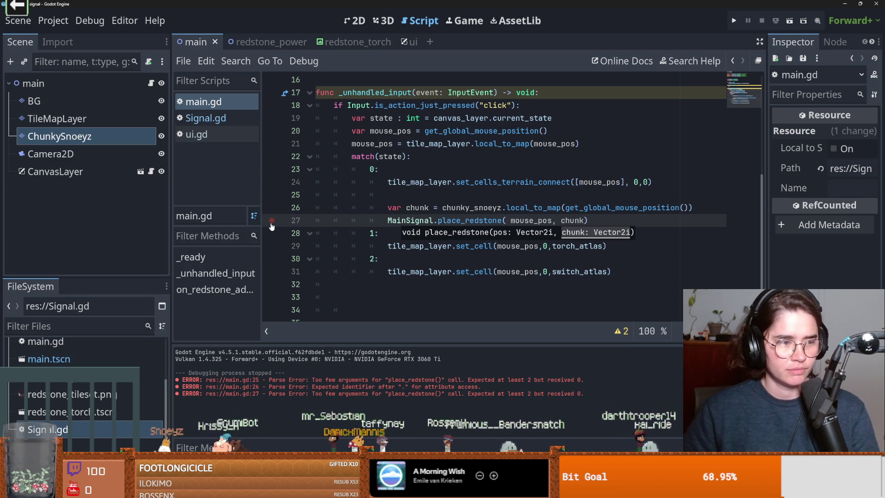
Step: Remove the stray space before mouse_pos and jump to place_redstone's definition in Signal.gd
{"action": "double_click", "coordinate": [469, 220]}
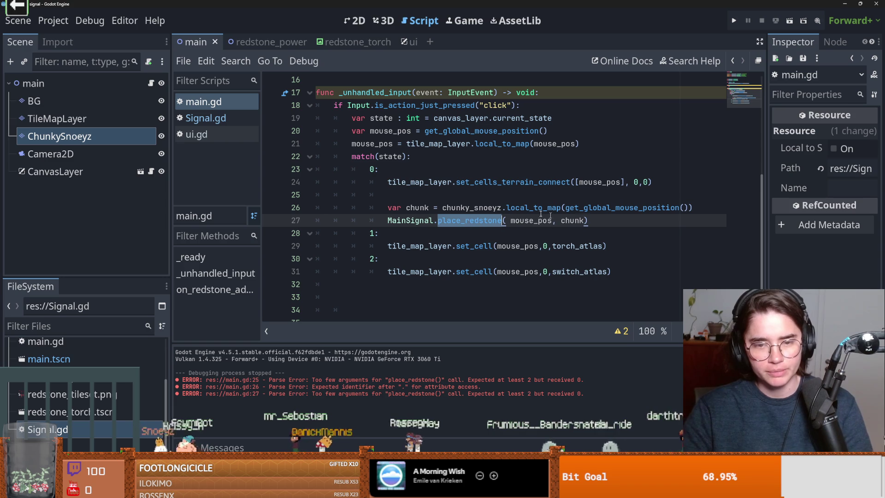
{"action": "left_click", "coordinate": [510, 220]}
{"action": "key", "text": "BackSpace"}
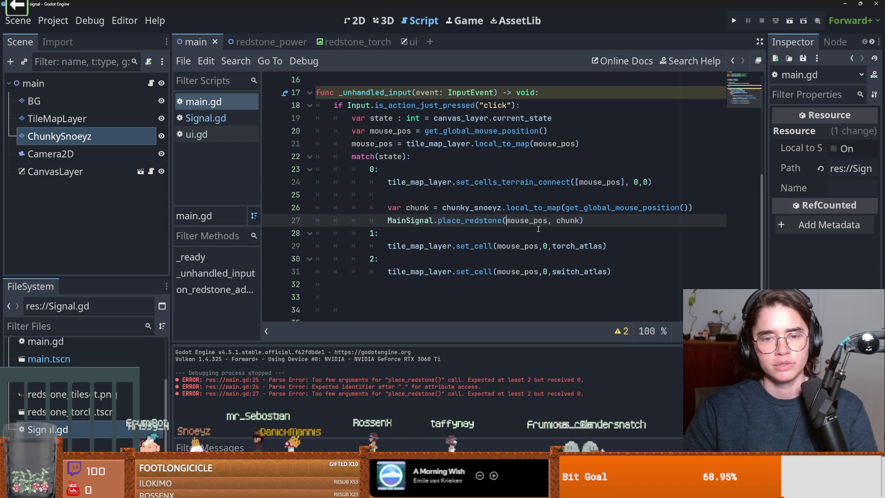
{"action": "double_click", "coordinate": [476, 221]}
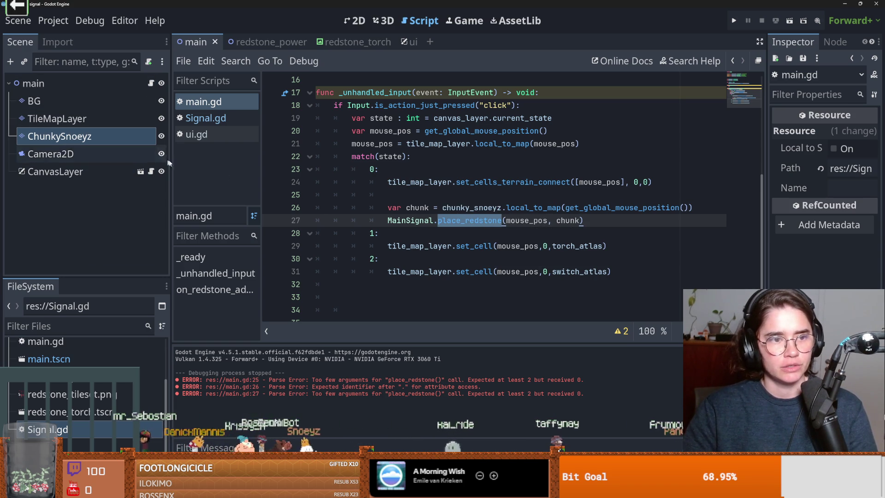
{"action": "left_click", "coordinate": [425, 220], "text": "ctrl"}
{"action": "left_click", "coordinate": [376, 161]}
Step: Add a commented 'state: 0/1' entry to the states dictionary, then switch to the Cairn store page
{"action": "left_click", "coordinate": [471, 173]}
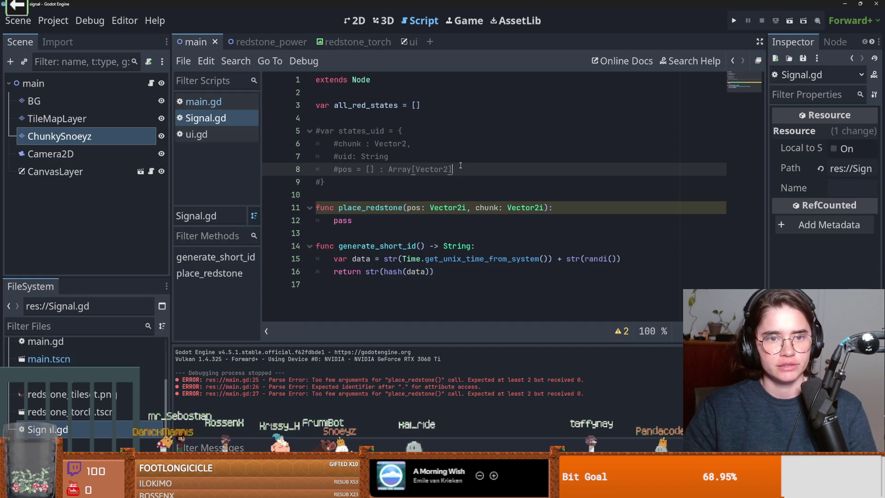
{"action": "key", "text": "Return"}
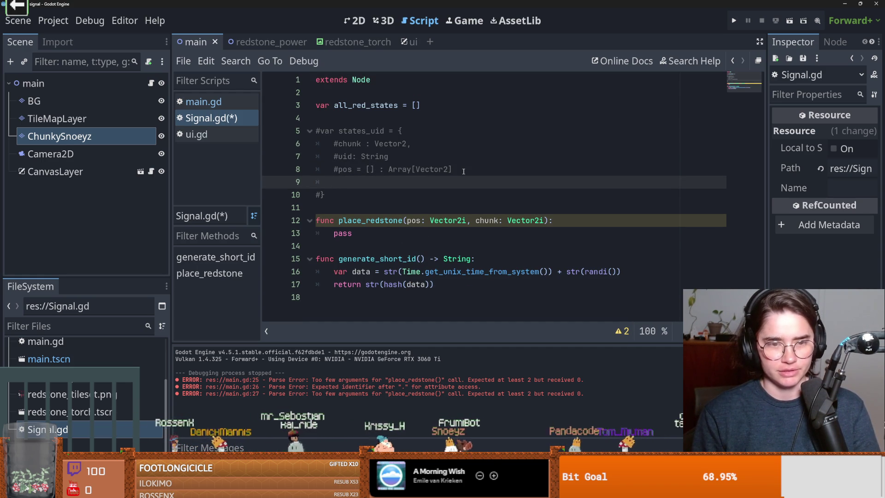
{"action": "type", "text": "te"}
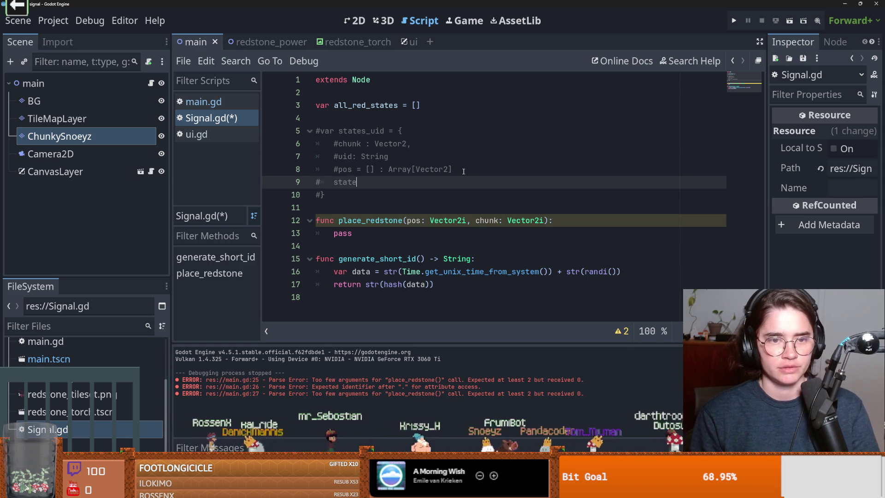
{"action": "type", "text": ": on/off"}
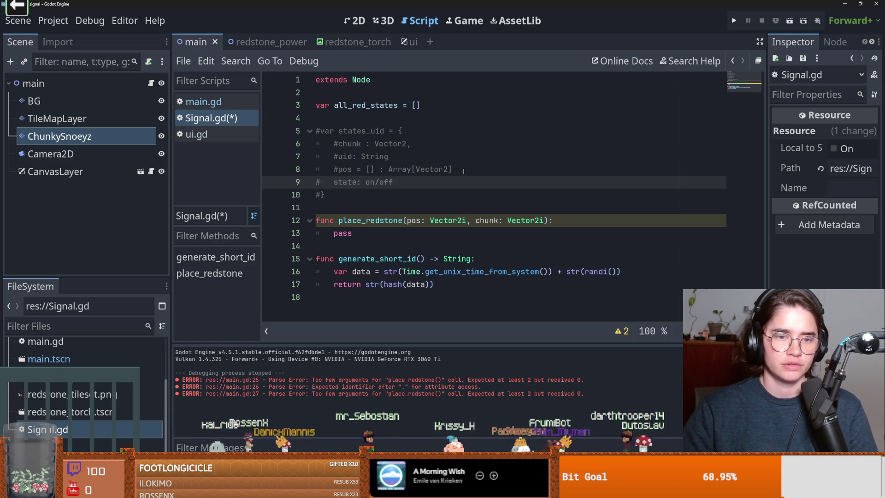
{"action": "left_click_drag", "start_coordinate": [389, 178], "coordinate": [367, 180]}
{"action": "type", "text": "0/1"}
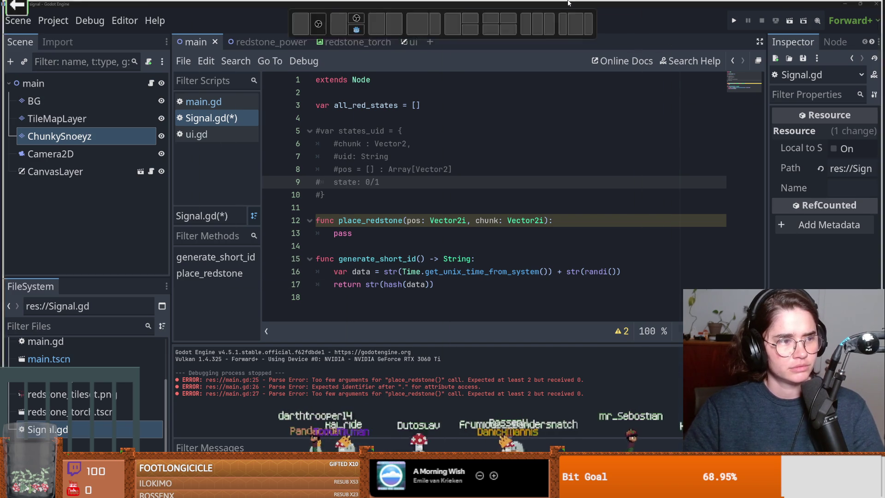
{"action": "key", "text": "alt+Tab"}
{"action": "scroll", "coordinate": [413, 155], "scroll_direction": "down", "scroll_amount": 5}
Step: Pause the Cairn page's live developer broadcast and play the trailer full screen
{"action": "scroll", "coordinate": [415, 157], "scroll_direction": "up", "scroll_amount": 1}
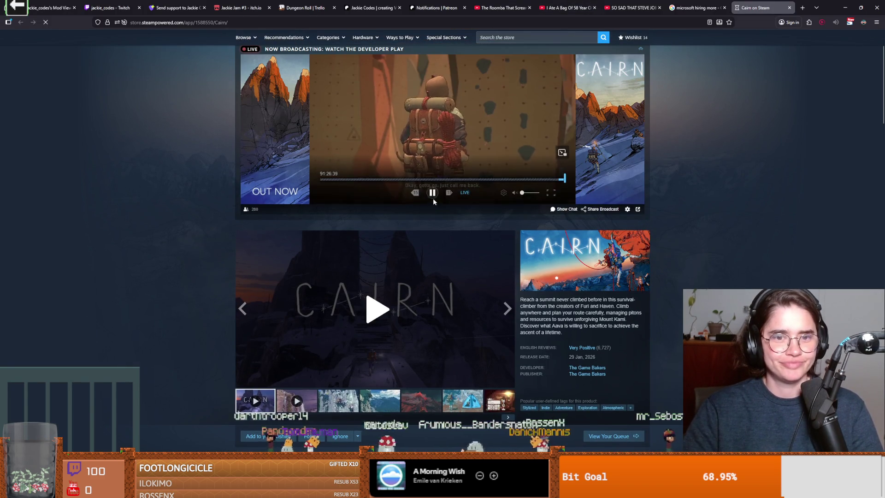
{"action": "left_click", "coordinate": [432, 193]}
{"action": "scroll", "coordinate": [432, 196], "scroll_direction": "down", "scroll_amount": 2}
{"action": "left_click", "coordinate": [431, 239]}
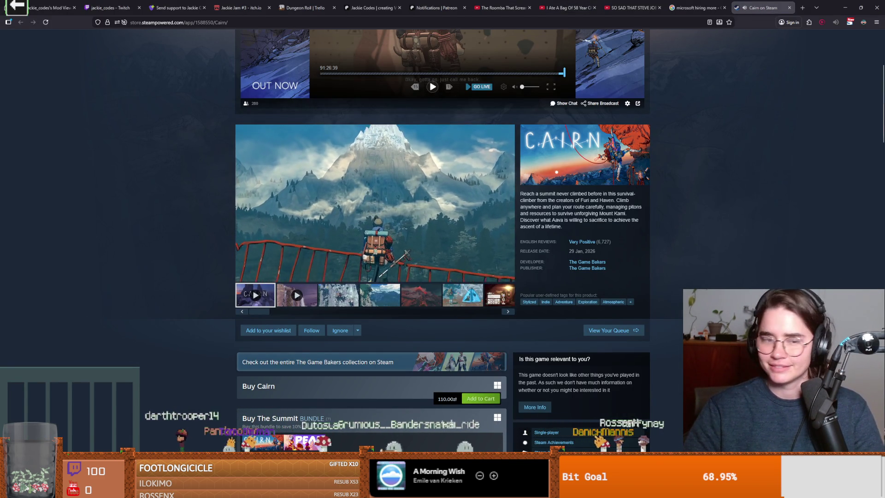
{"action": "left_click", "coordinate": [507, 277]}
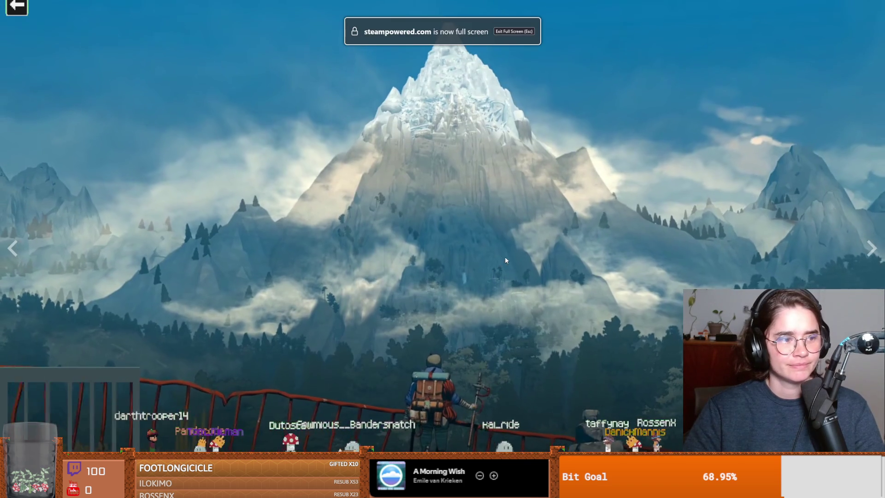
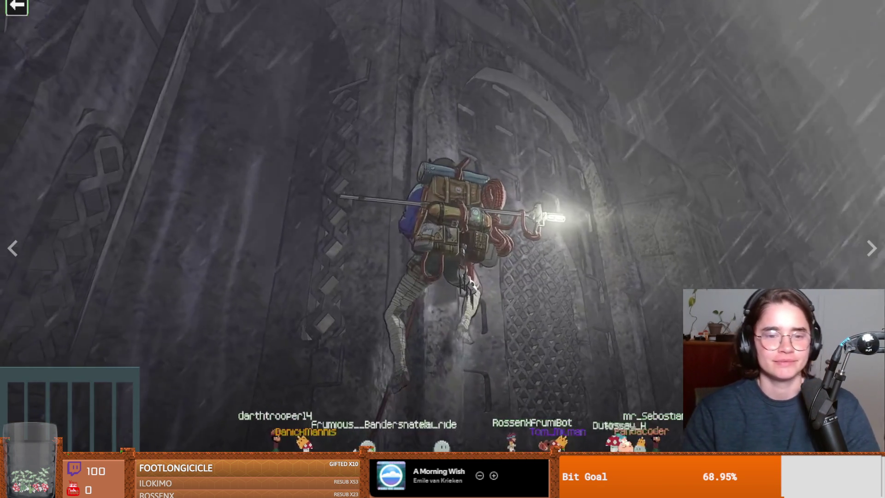
Step: Exit the full-screen Cairn trailer on Steam and return to Signal.gd in Godot
{"action": "left_click", "coordinate": [612, 303]}
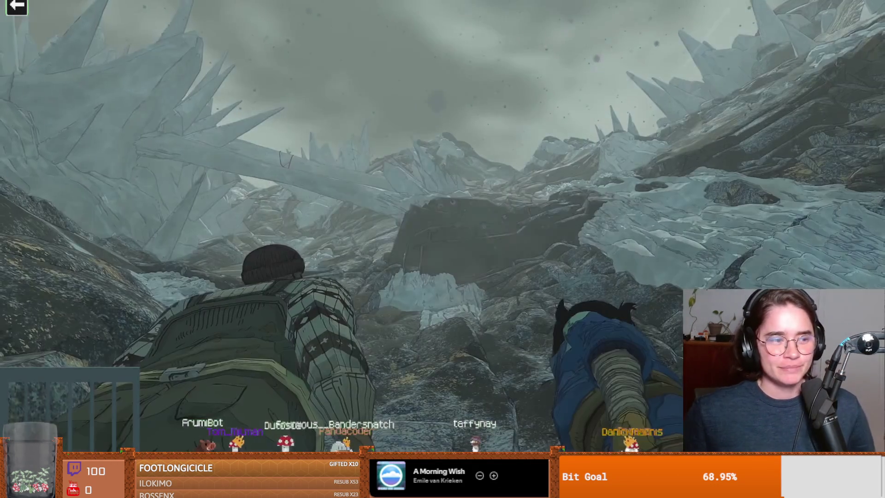
{"action": "mouse_move", "coordinate": [452, 184]}
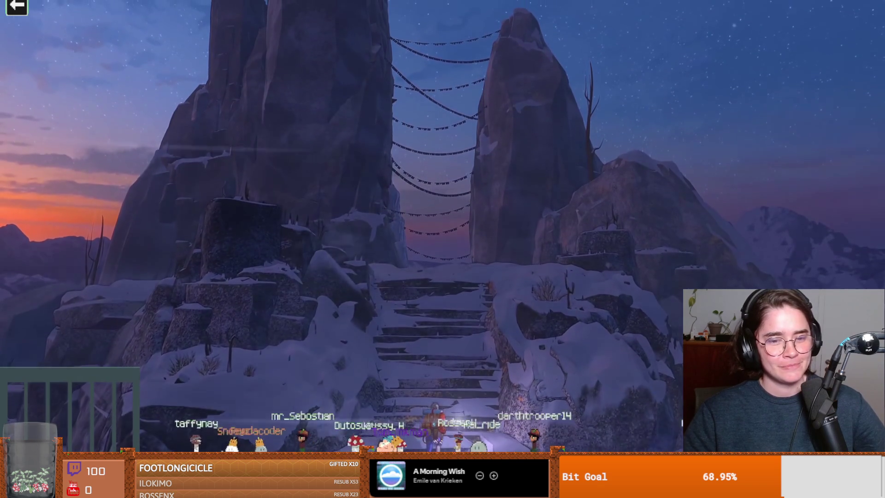
{"action": "mouse_move", "coordinate": [493, 275]}
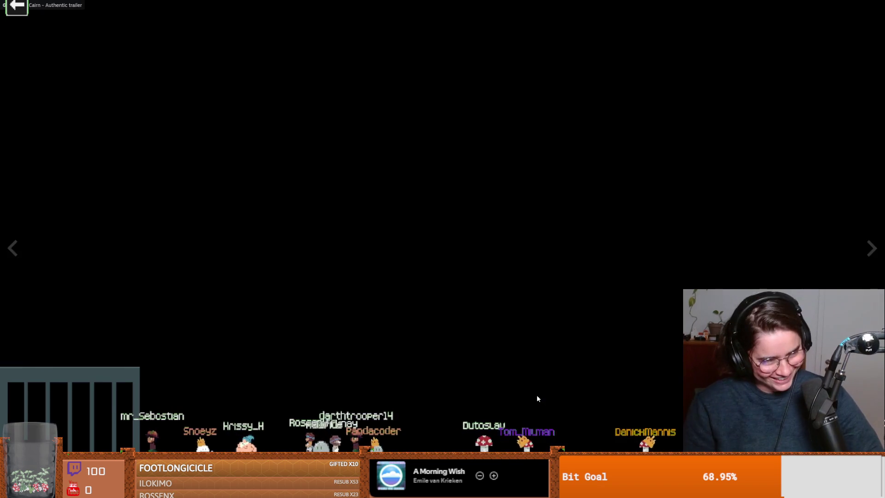
{"action": "key", "text": "Escape"}
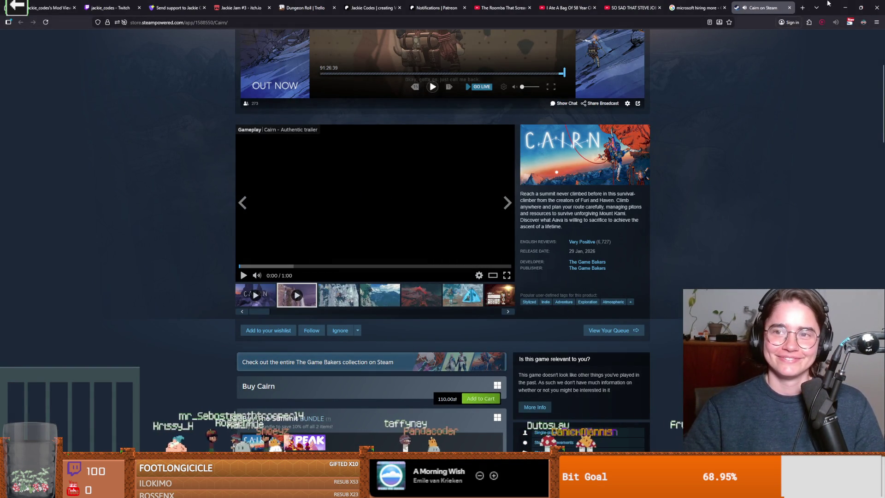
{"action": "key", "text": "alt+Tab"}
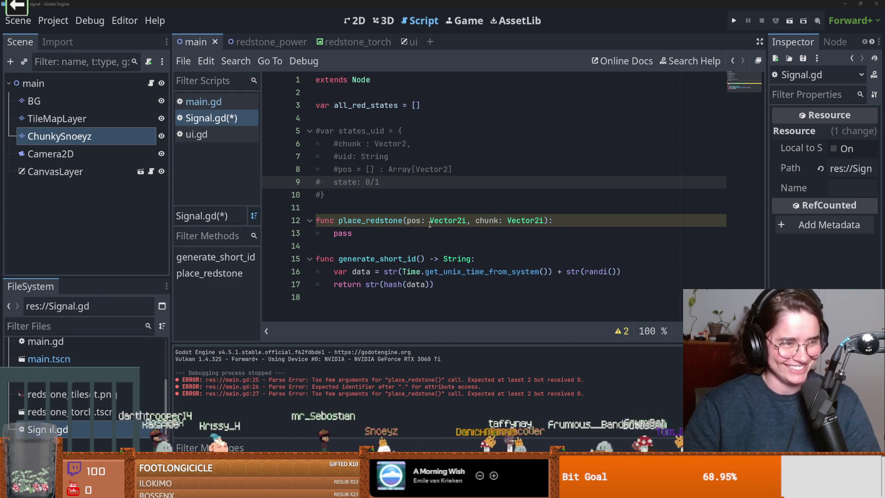
{"action": "left_click", "coordinate": [359, 221]}
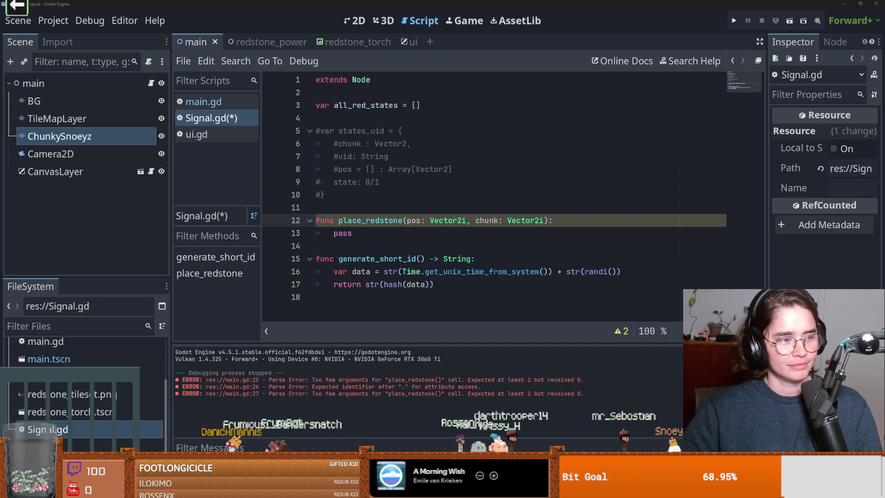
{"action": "left_click", "coordinate": [341, 259]}
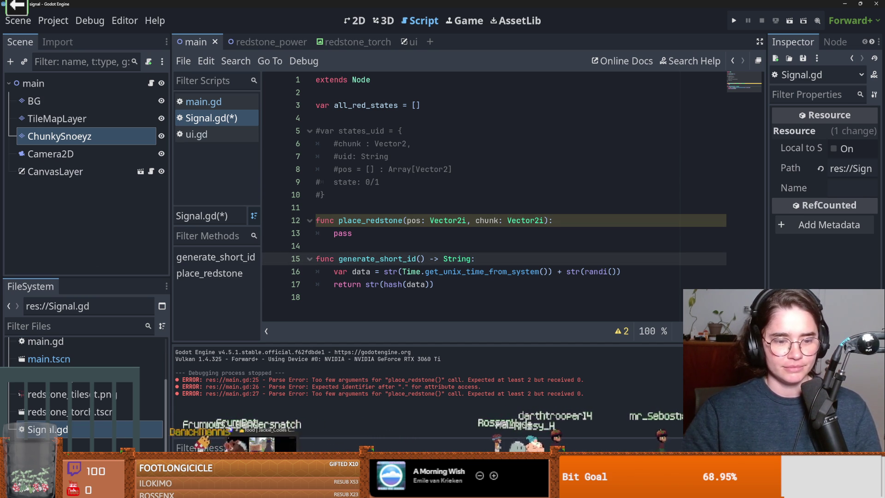
{"action": "left_click", "coordinate": [381, 220]}
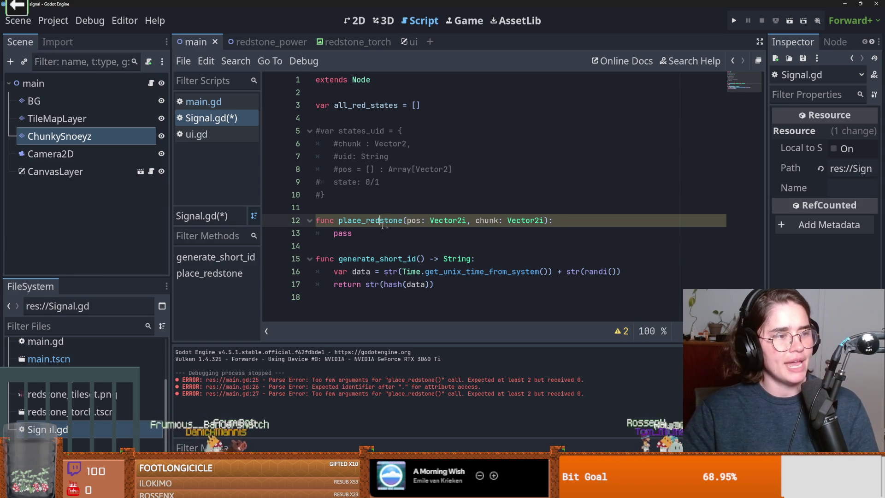
{"action": "left_click", "coordinate": [334, 232]}
{"action": "left_click", "coordinate": [327, 222]}
{"action": "double_click", "coordinate": [339, 232]}
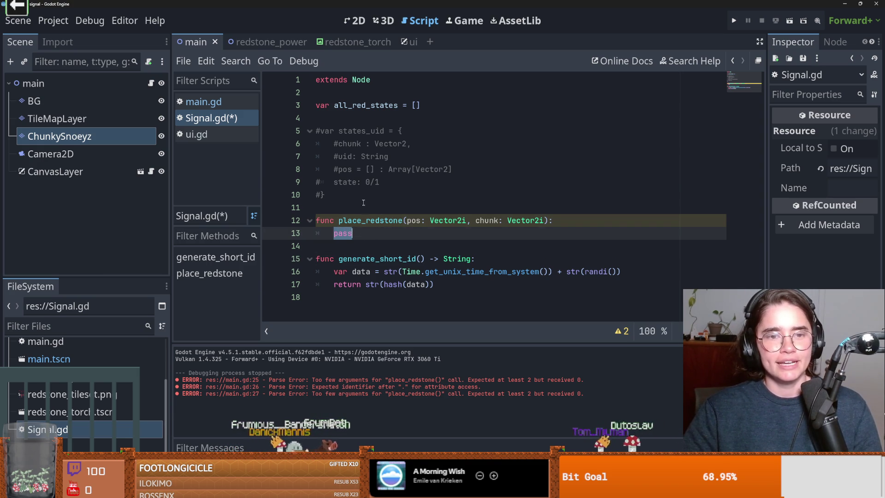
{"action": "double_click", "coordinate": [374, 106]}
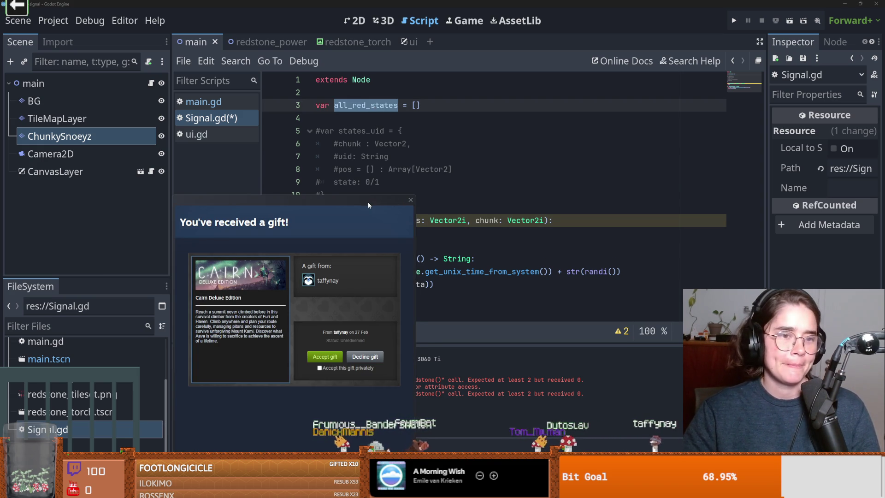
Step: Move the gift window aside, accept the Cairn Deluxe Edition gift and close the confirmation
{"action": "left_click_drag", "start_coordinate": [367, 201], "coordinate": [419, 124]}
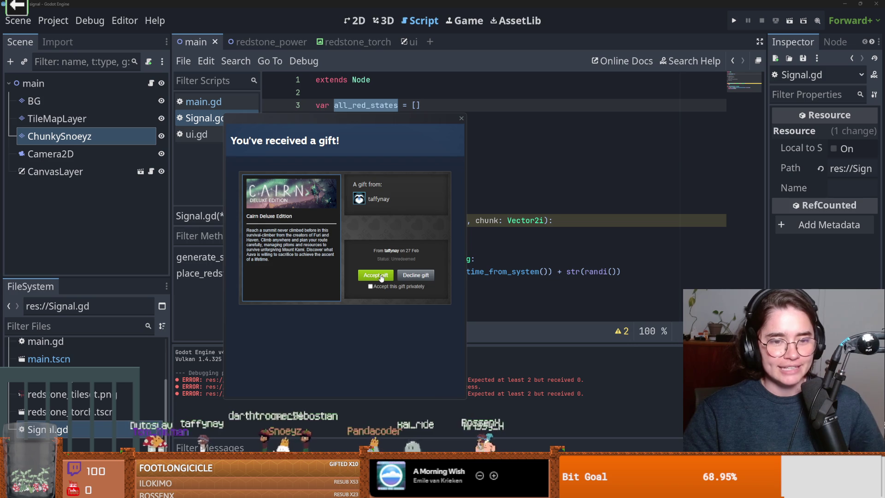
{"action": "left_click", "coordinate": [380, 276]}
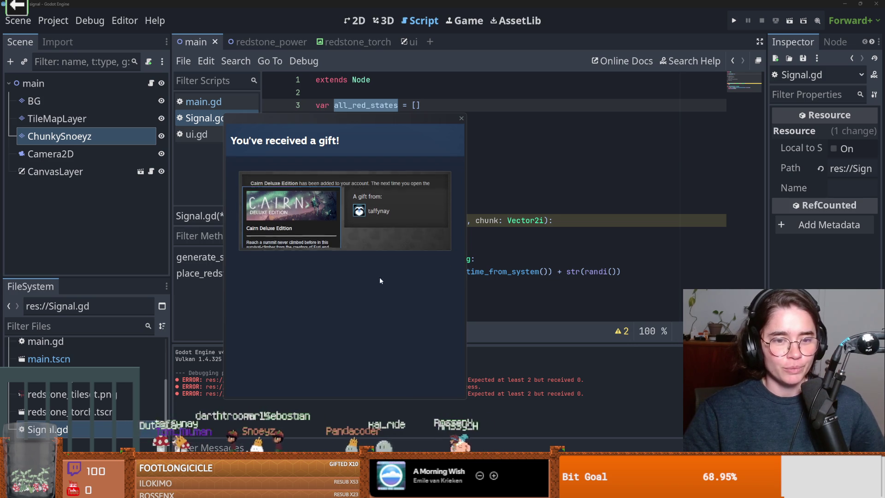
{"action": "left_click", "coordinate": [461, 120]}
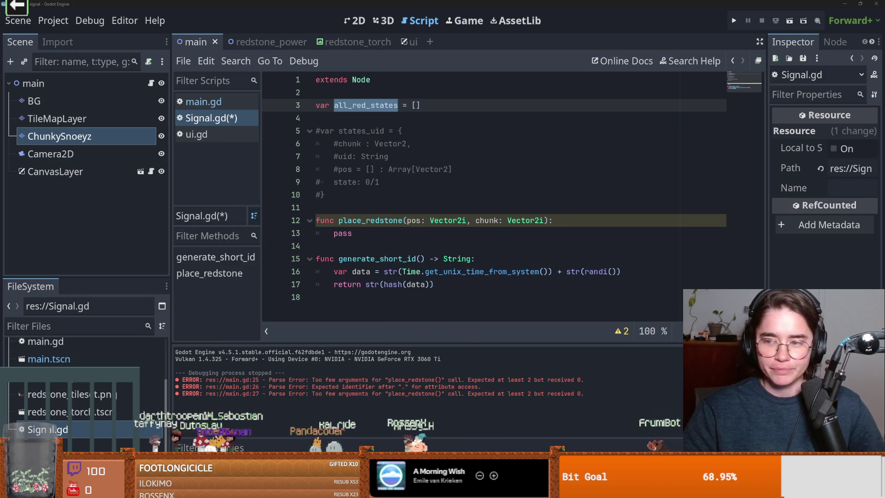
Step: Move the Steam library window aside and put Godot's caret on empty line 11 above place_redstone
{"action": "double_click", "coordinate": [311, 249]}
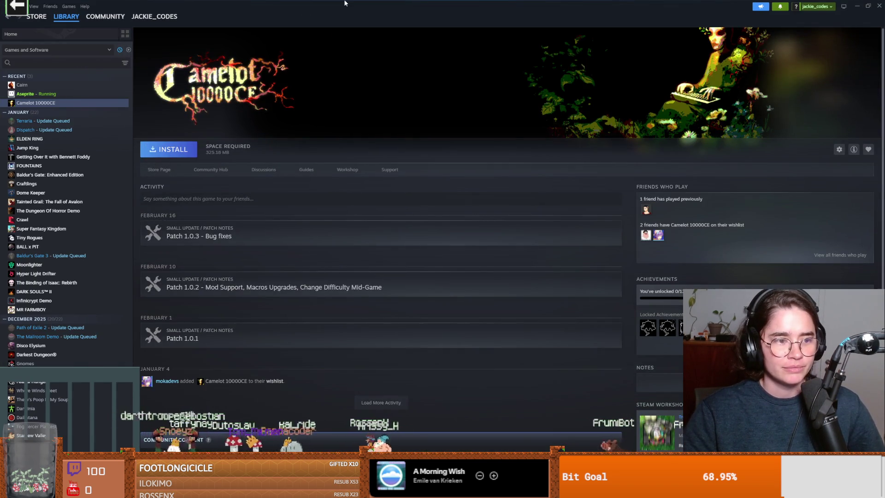
{"action": "left_click_drag", "start_coordinate": [345, 4], "coordinate": [380, 162]}
{"action": "left_click", "coordinate": [534, 152]}
{"action": "left_click", "coordinate": [397, 203]}
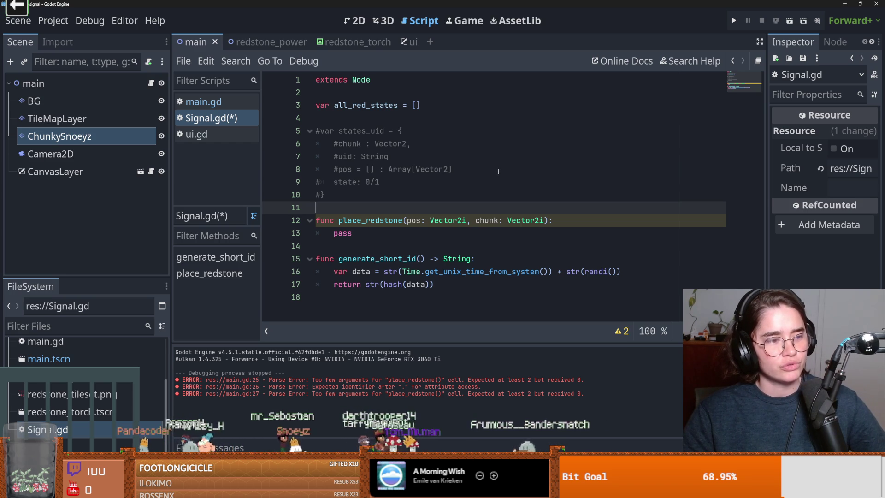
Step: Click through the commented lines and select the pass placeholder on line 13
{"action": "left_click", "coordinate": [402, 173]}
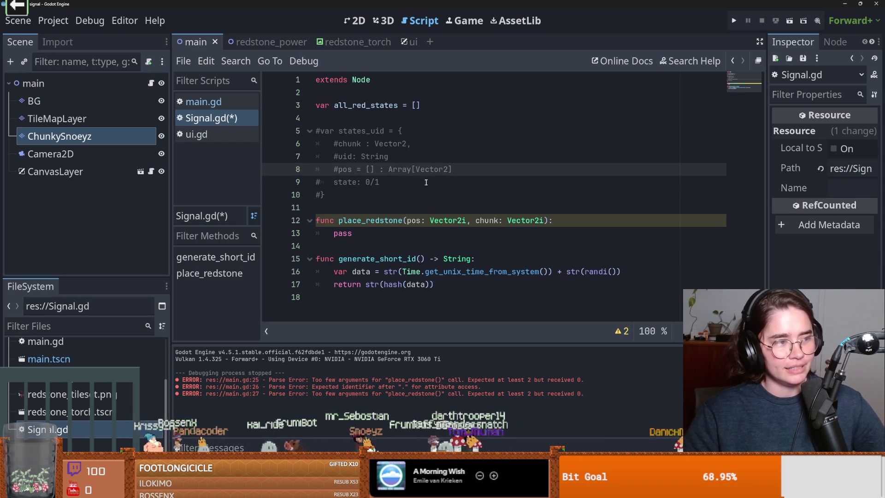
{"action": "left_click", "coordinate": [405, 196]}
{"action": "double_click", "coordinate": [352, 234]}
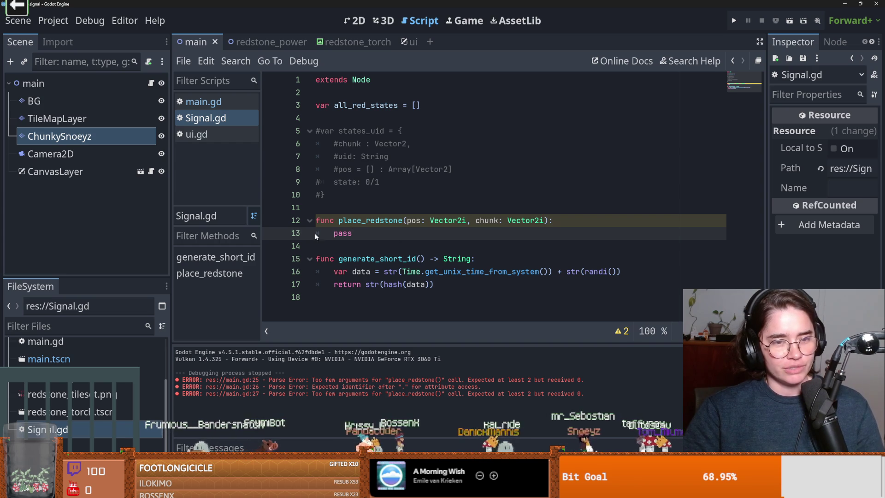
{"action": "left_click", "coordinate": [387, 239]}
{"action": "left_click", "coordinate": [334, 197]}
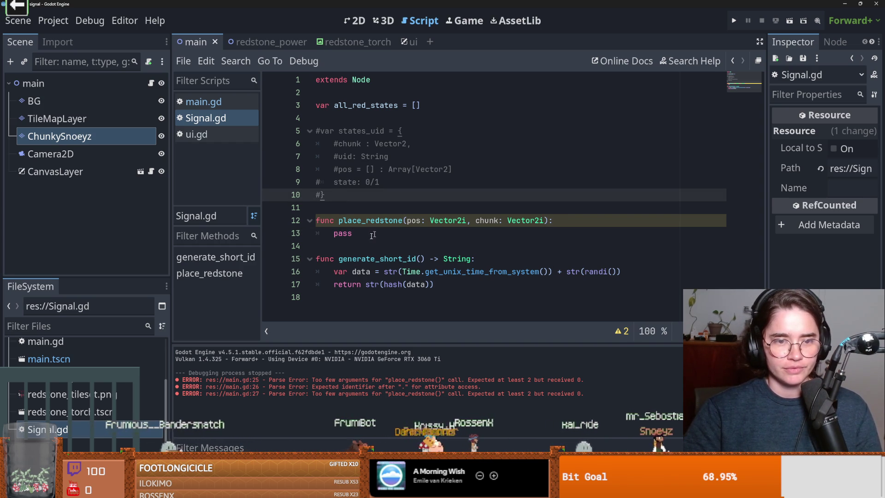
{"action": "left_click", "coordinate": [404, 246]}
{"action": "double_click", "coordinate": [417, 234]}
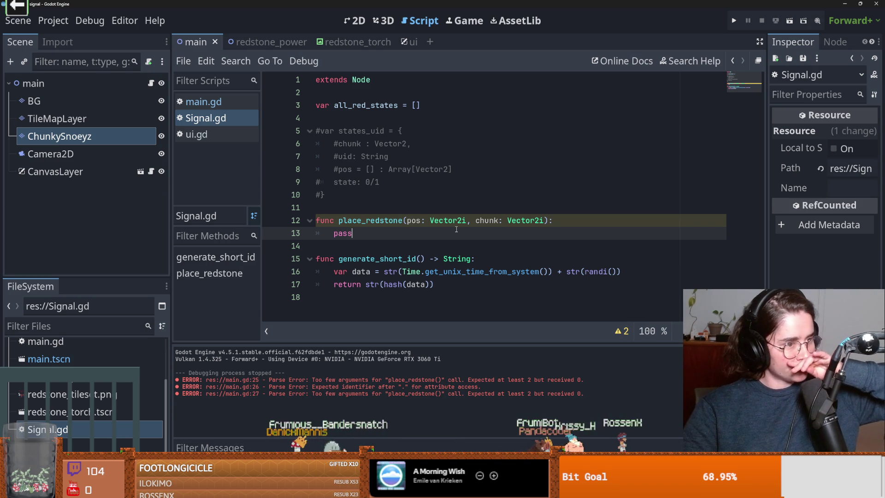
{"action": "double_click", "coordinate": [343, 233]}
Step: Move the caret between empty lines 4, 11 and 14, reselect pass, then switch to Streamer.bot
{"action": "left_click", "coordinate": [385, 209]}
{"action": "left_click", "coordinate": [360, 118]}
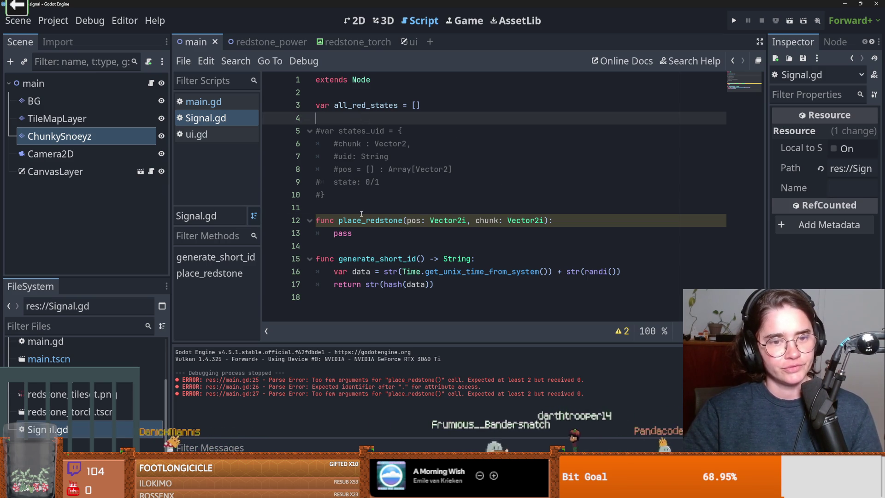
{"action": "left_click", "coordinate": [405, 208]}
{"action": "left_click", "coordinate": [365, 182]}
{"action": "left_click", "coordinate": [401, 197]}
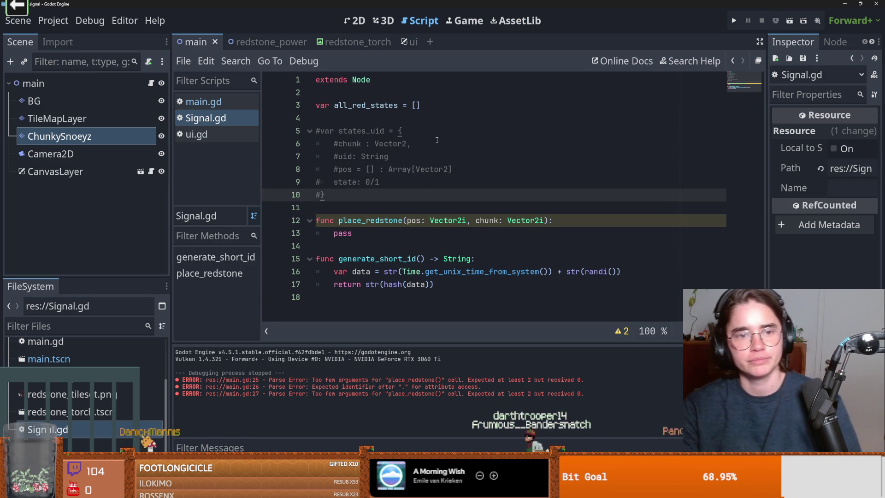
{"action": "left_click", "coordinate": [351, 131]}
{"action": "left_click", "coordinate": [348, 118]}
{"action": "left_click", "coordinate": [371, 233]}
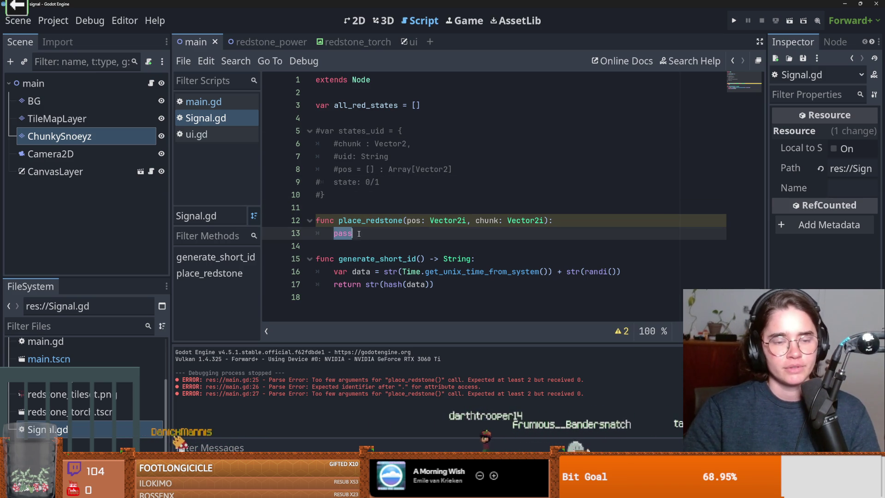
{"action": "left_click", "coordinate": [376, 247]}
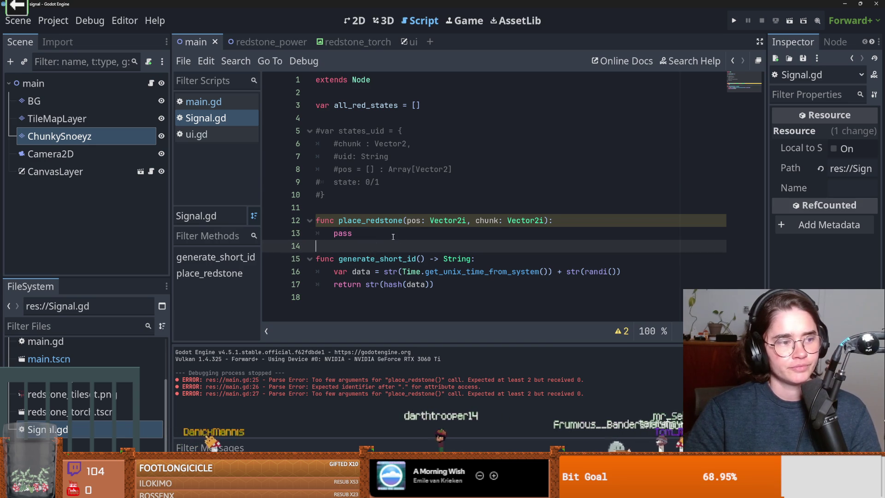
{"action": "double_click", "coordinate": [343, 233]}
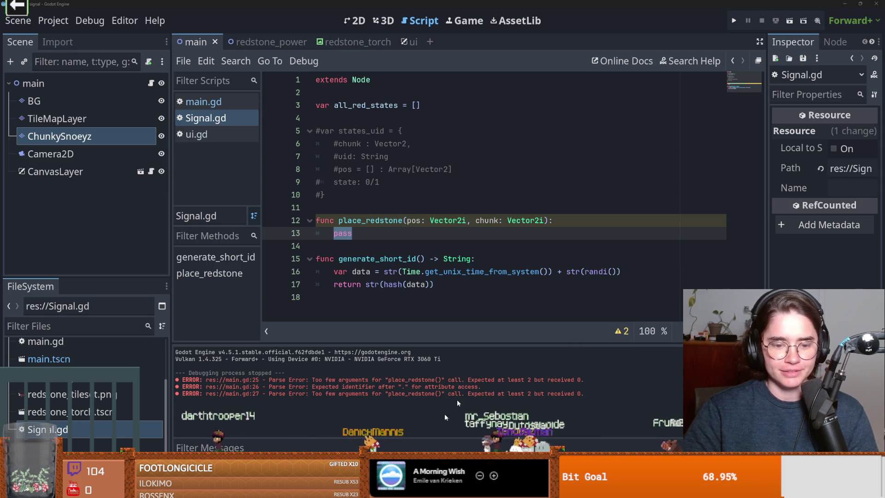
{"action": "key", "text": "alt+Tab"}
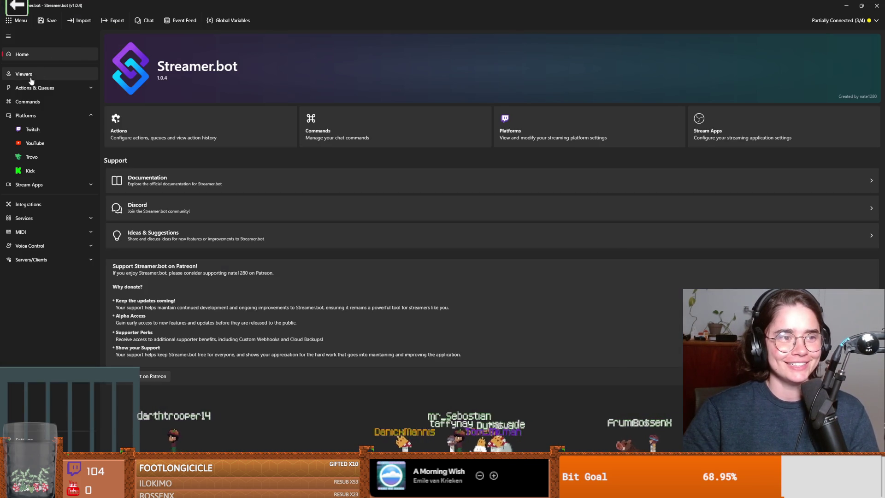
Step: Browse to the Actions list and open, then close, the farkness_balls action's settings
{"action": "left_click", "coordinate": [34, 75]}
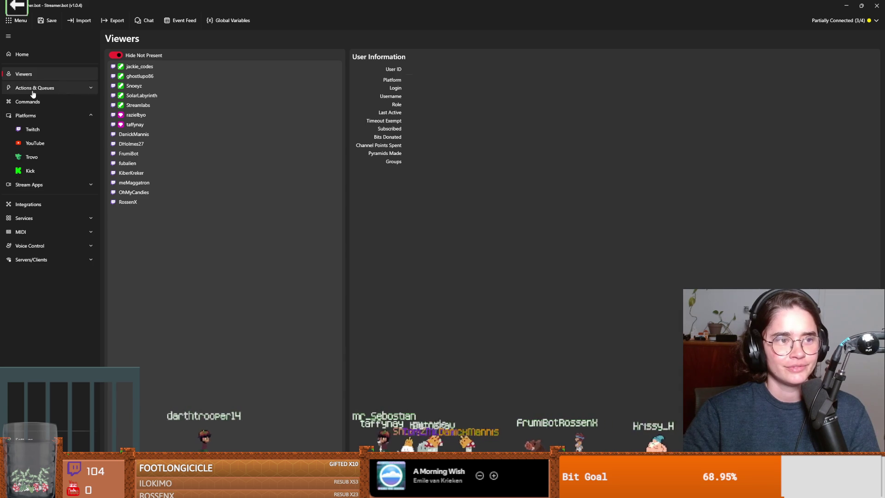
{"action": "left_click", "coordinate": [51, 88]}
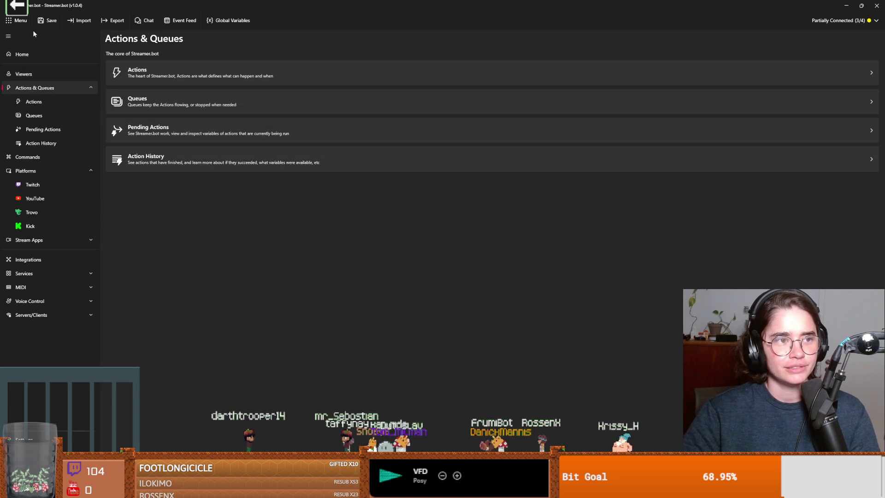
{"action": "left_click", "coordinate": [161, 74]}
{"action": "left_click", "coordinate": [138, 163]}
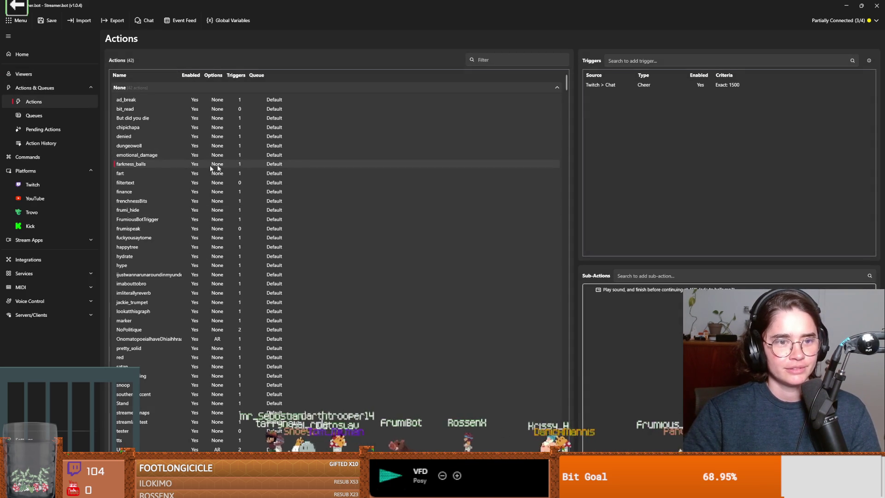
{"action": "double_click", "coordinate": [132, 165]}
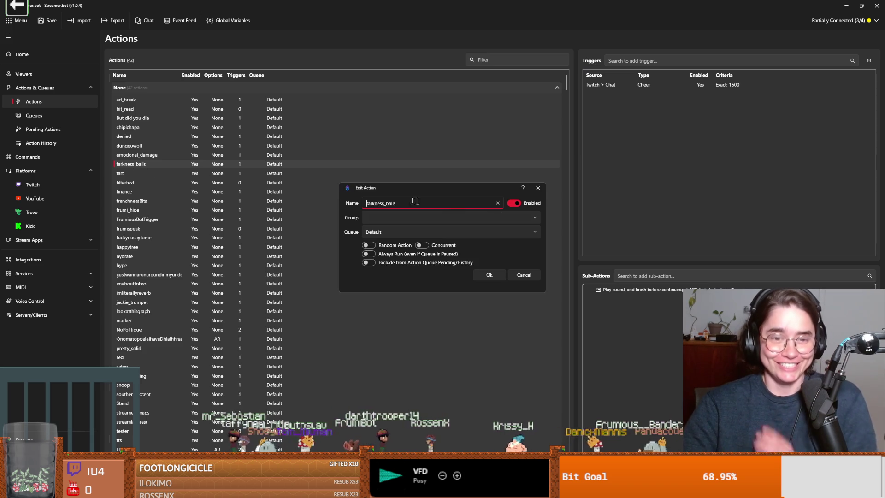
{"action": "left_click", "coordinate": [538, 188]}
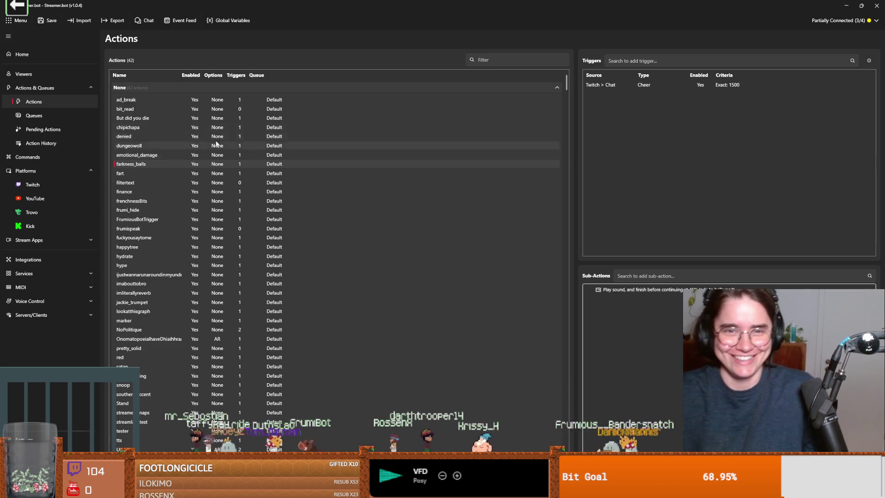
Step: Open the Uwu action's Edit Action window, close it unchanged, and return to Godot
{"action": "scroll", "coordinate": [145, 368], "scroll_direction": "down", "scroll_amount": 1}
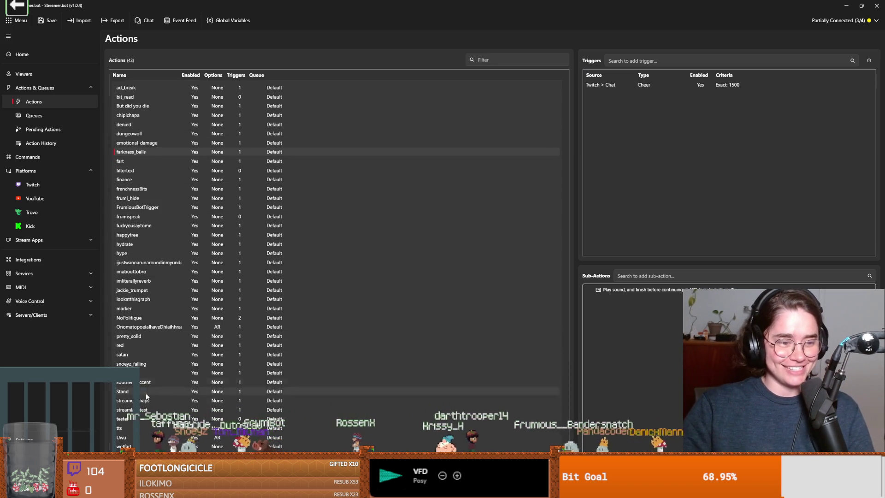
{"action": "double_click", "coordinate": [133, 438]}
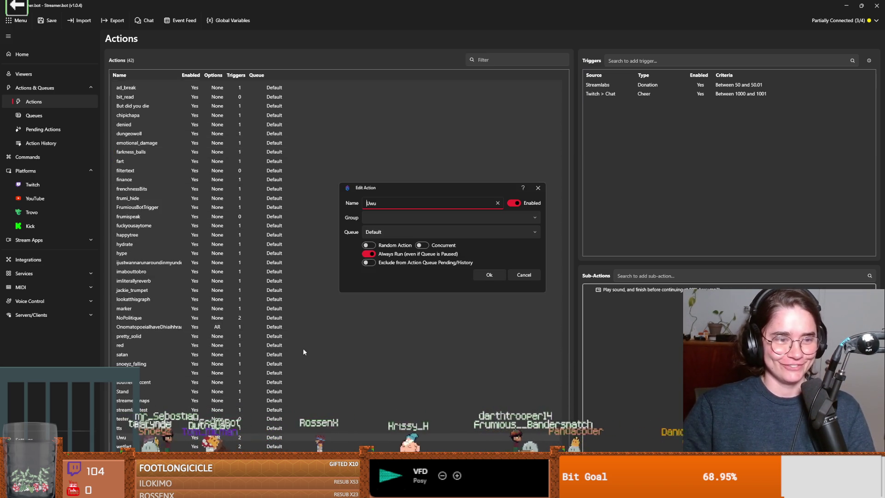
{"action": "left_click", "coordinate": [537, 188]}
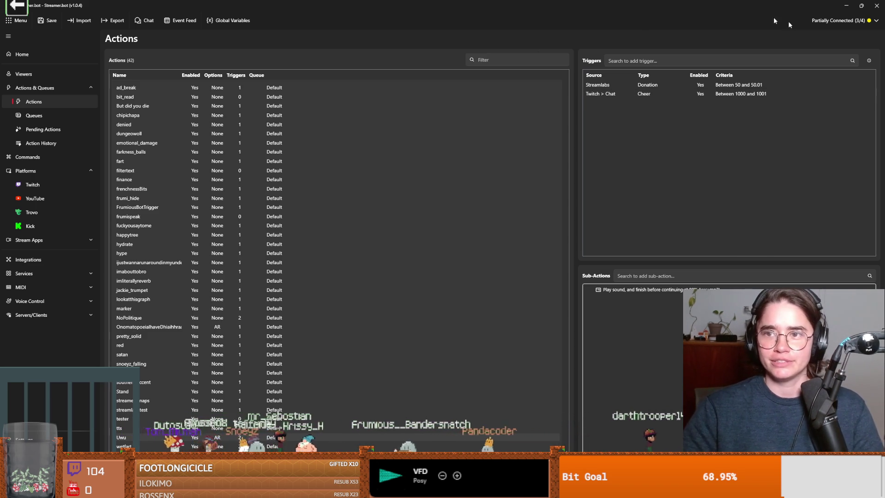
{"action": "key", "text": "alt+Tab"}
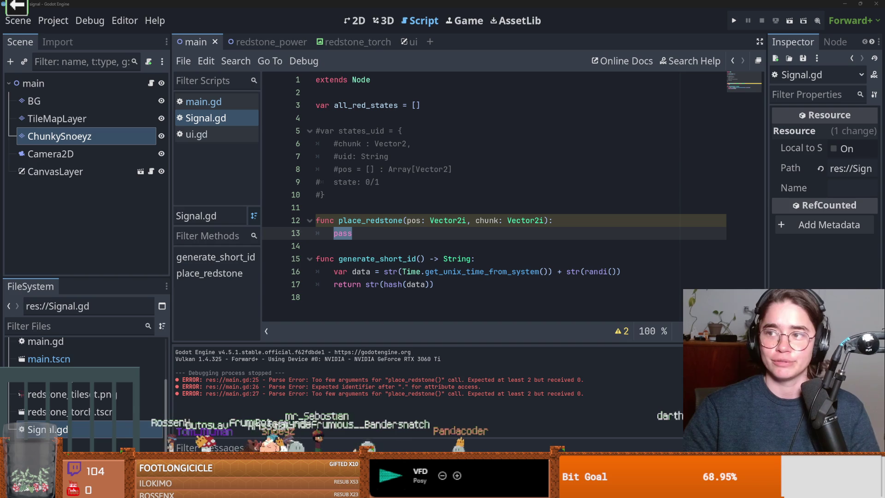
Step: Put the caret back on the pass line inside place_redstone
{"action": "left_click", "coordinate": [451, 194]}
{"action": "left_click", "coordinate": [347, 233]}
{"action": "type", "text": "var"}
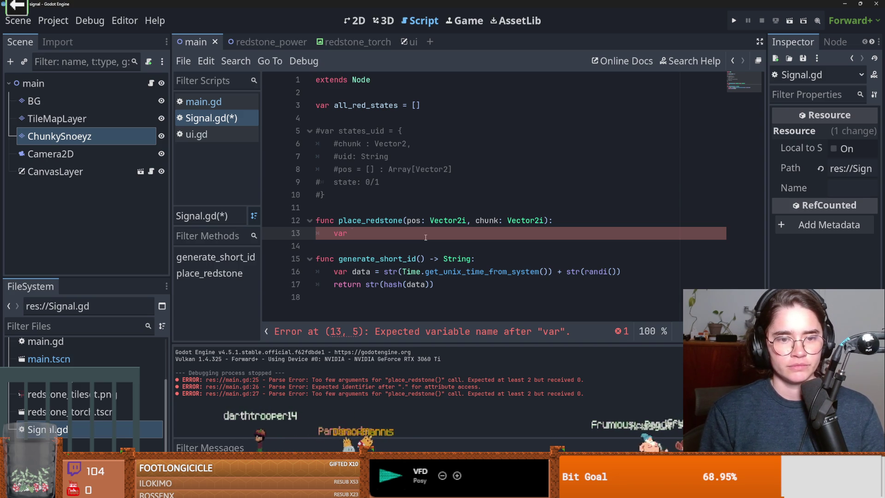
Step: Declare var uid = generate_short_id() inside place_redstone
{"action": "type", "text": "new_"}
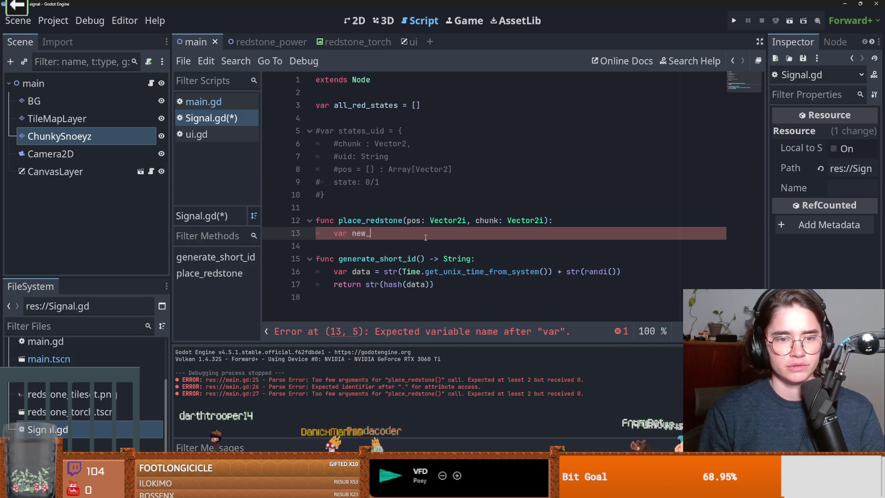
{"action": "key", "text": "BackSpace"}
{"action": "key", "text": "BackSpace"}
{"action": "key", "text": "BackSpace"}
{"action": "type", "text": "uid = ge"}
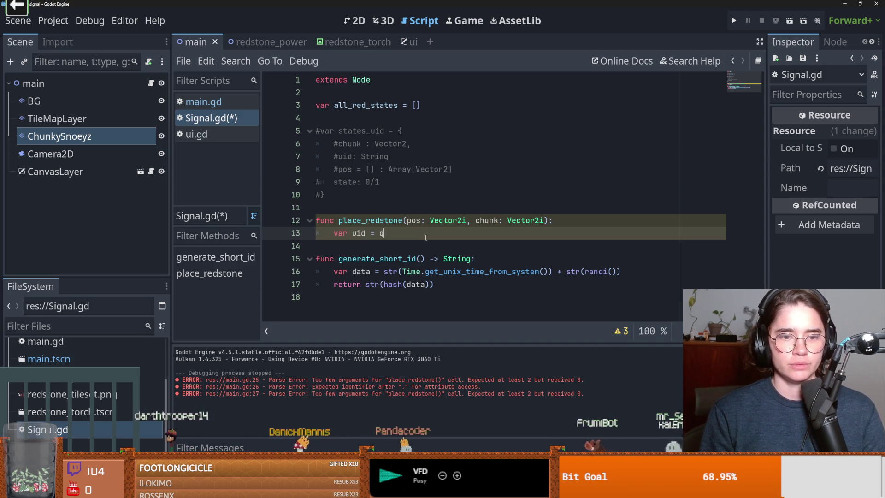
{"action": "key", "text": "Return"}
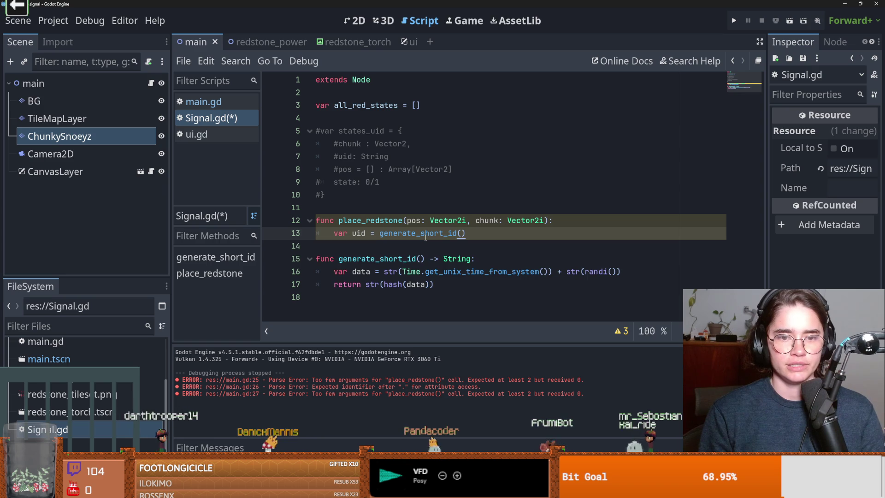
{"action": "key", "text": "Return"}
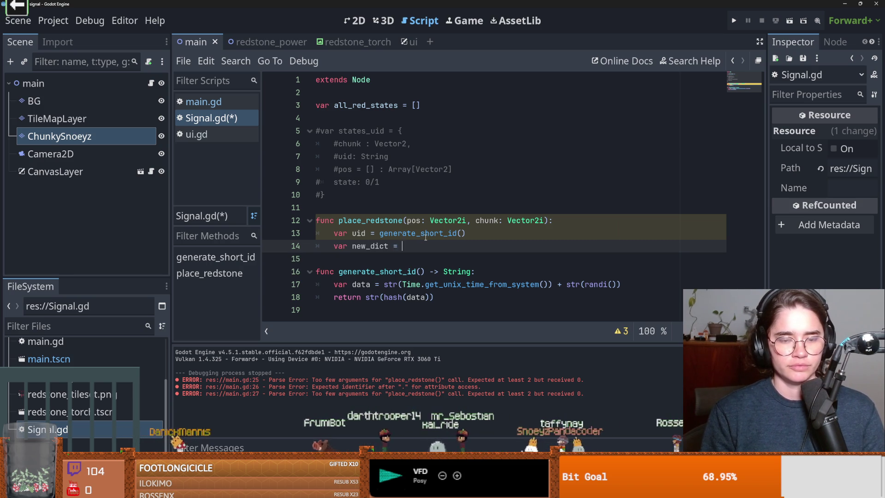
Step: Fix the declaration below into var new_dict = { with its braces opened
{"action": "key", "text": "ctrl+space"}
{"action": "key", "text": "BackSpace"}
{"action": "key", "text": "BackSpace"}
{"action": "key", "text": "BackSpace"}
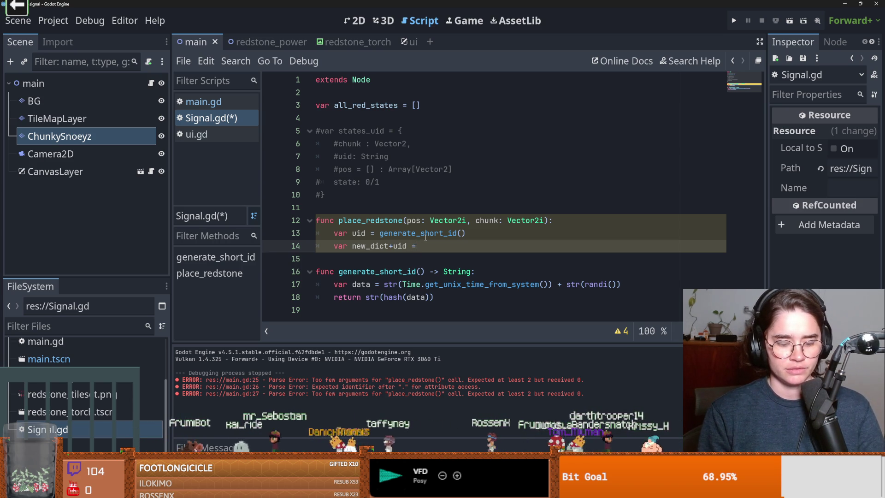
{"action": "type", "text": "{"}
{"action": "key", "text": "Return"}
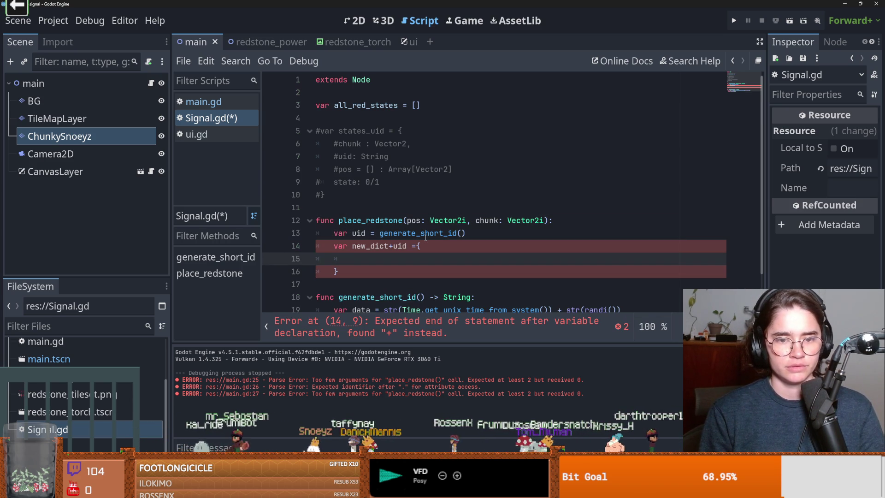
{"action": "key", "text": "ctrl+z"}
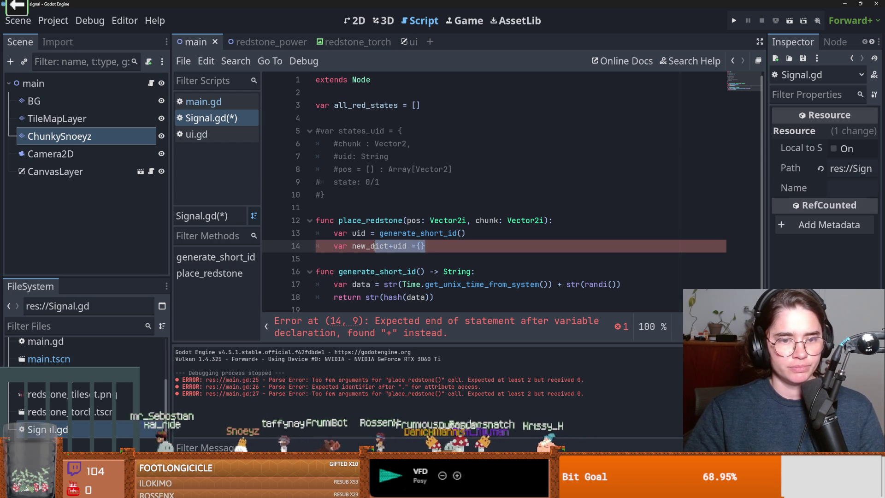
{"action": "left_click_drag", "start_coordinate": [425, 246], "coordinate": [352, 245]}
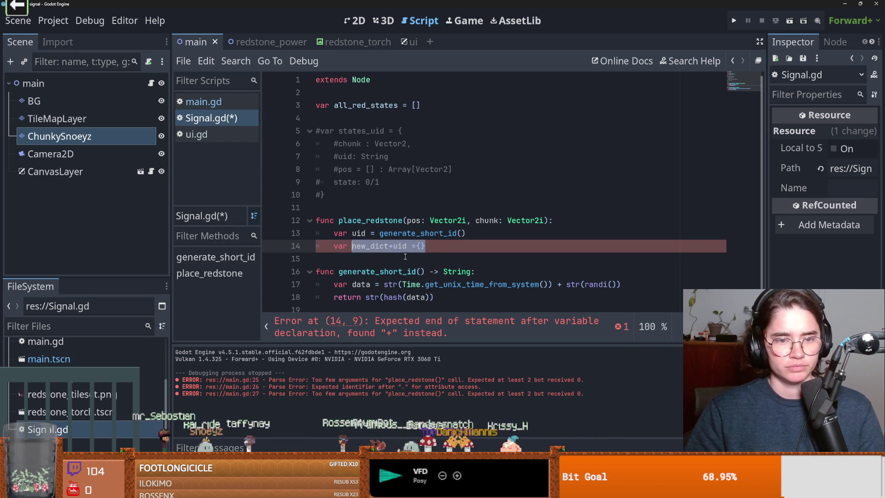
{"action": "type", "text": "ne"}
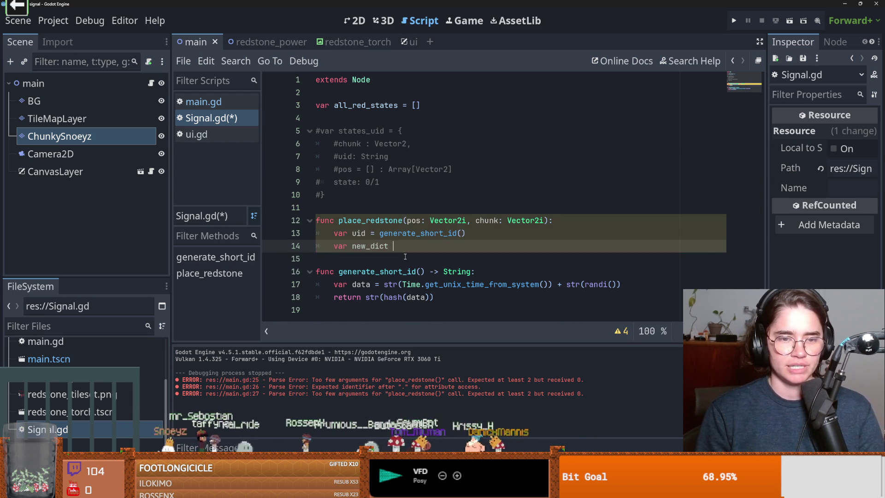
{"action": "key", "text": "ctrl+space"}
{"action": "type", "text": "{"}
{"action": "key", "text": "Return"}
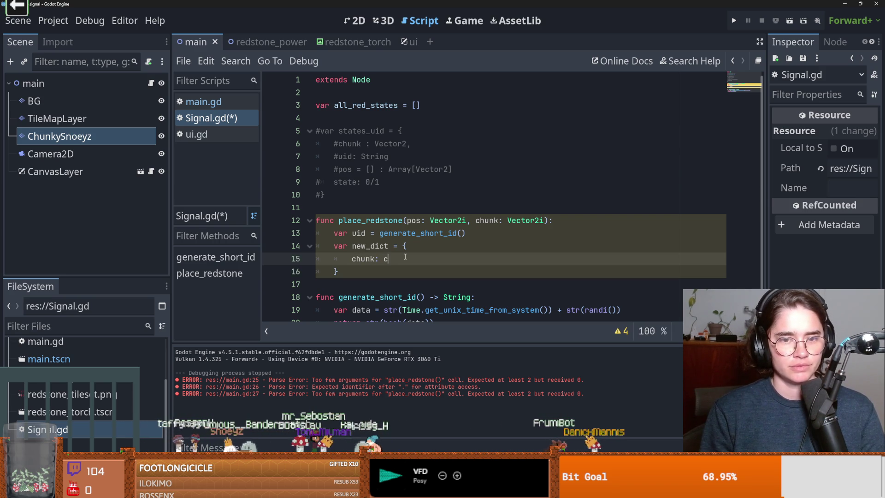
Step: Add the chunk: chunk and uid : uid entries, removing stray all_red_states completions
{"action": "type", "text": ","}
{"action": "key", "text": "ctrl+space"}
{"action": "key", "text": "Return"}
{"action": "key", "text": "ctrl+BackSpace"}
{"action": "key", "text": "Return"}
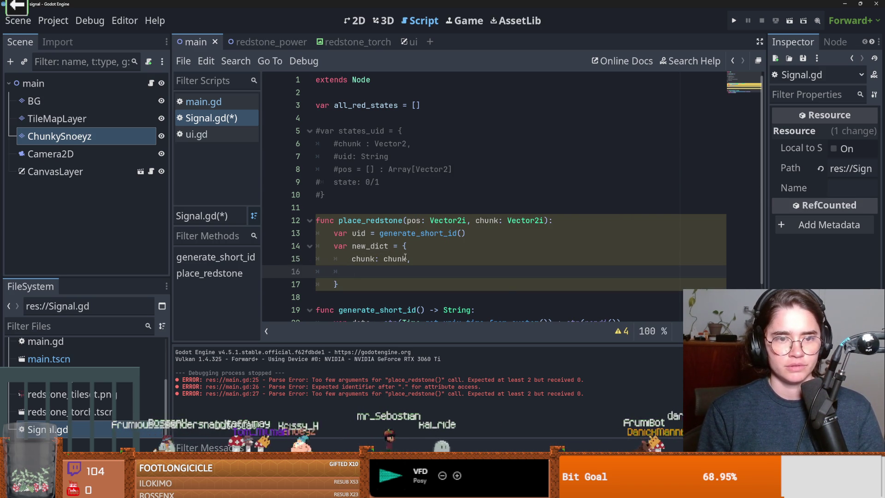
{"action": "type", "text": "uid : uid"}
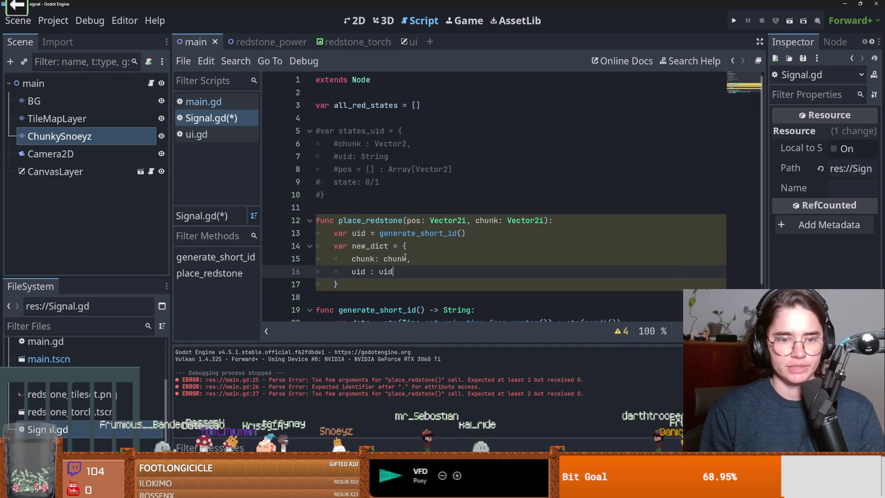
{"action": "type", "text": ","}
{"action": "key", "text": "ctrl+space"}
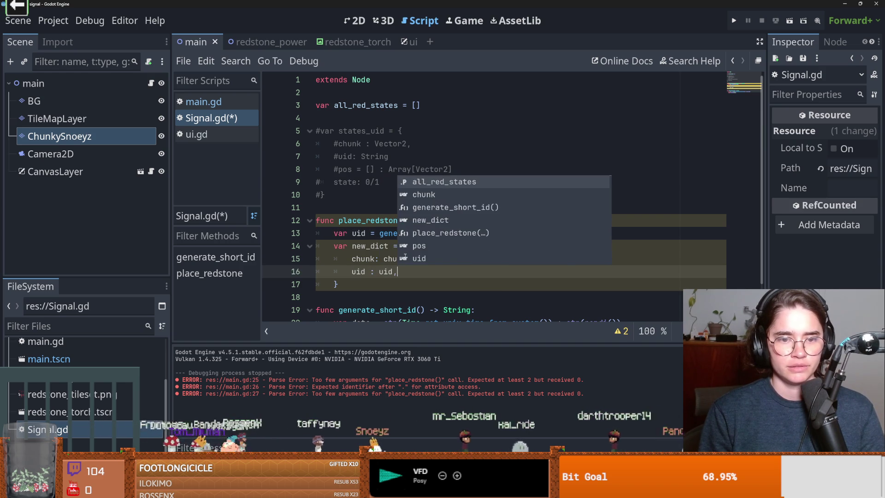
{"action": "key", "text": "Return"}
{"action": "key", "text": "ctrl+BackSpace"}
{"action": "key", "text": "Return"}
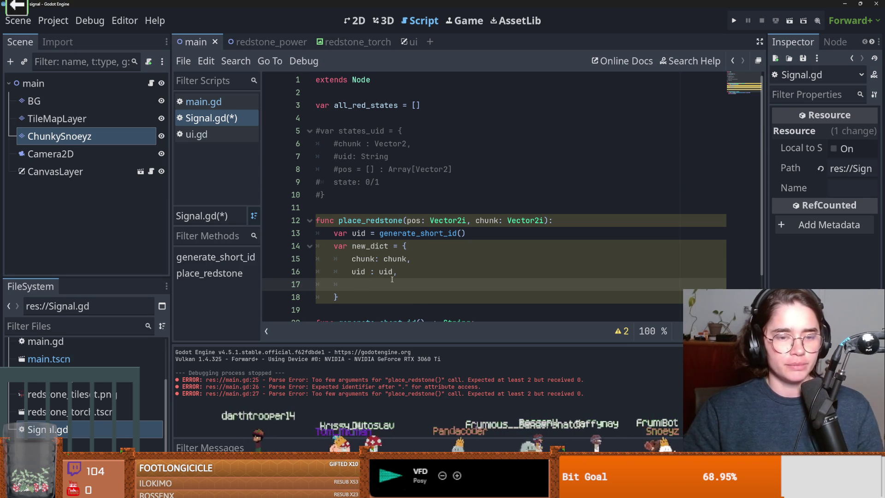
Step: Add the pos: [pos] and state: 0 entries to new_dict
{"action": "type", "text": "pos"}
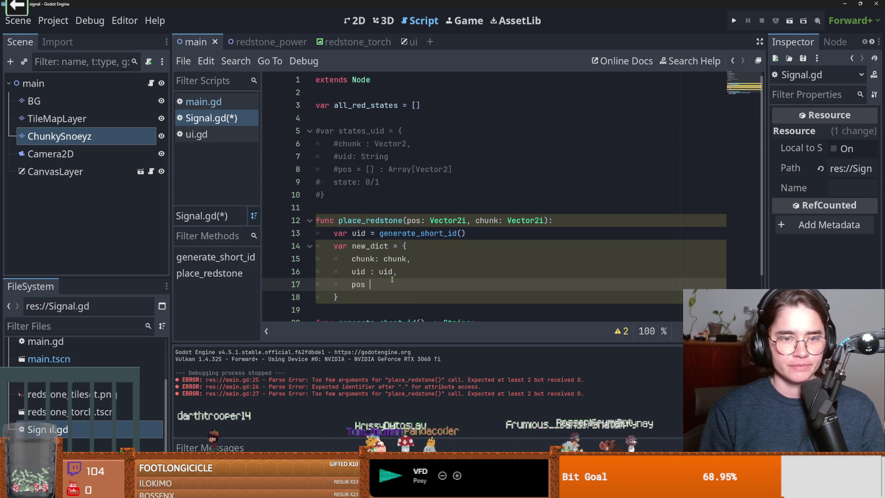
{"action": "key", "text": "BackSpace"}
{"action": "type", "text": ":"}
{"action": "type", "text": " [pos"}
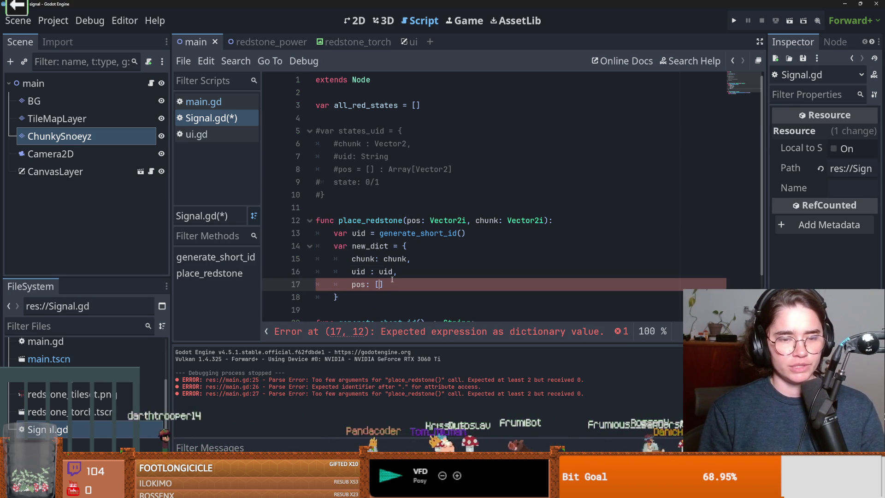
{"action": "key", "text": "BackSpace"}
{"action": "key", "text": "BackSpace"}
{"action": "key", "text": "BackSpace"}
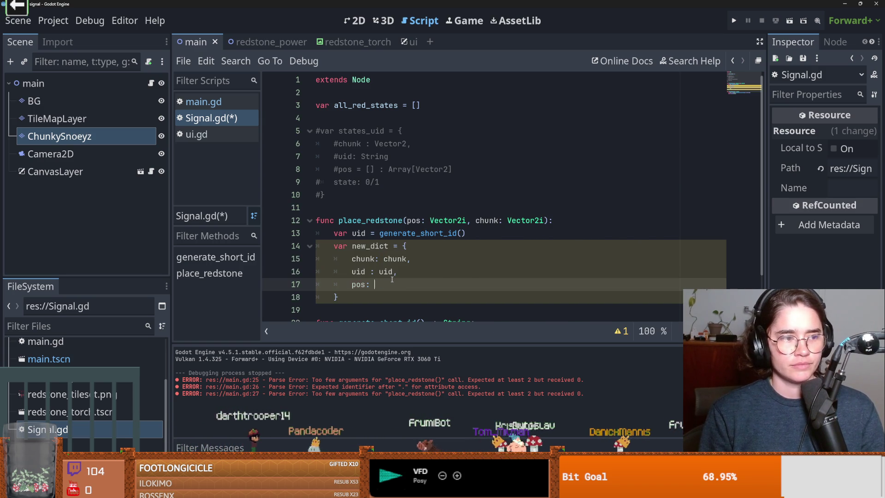
{"action": "type", "text": "[pos]"}
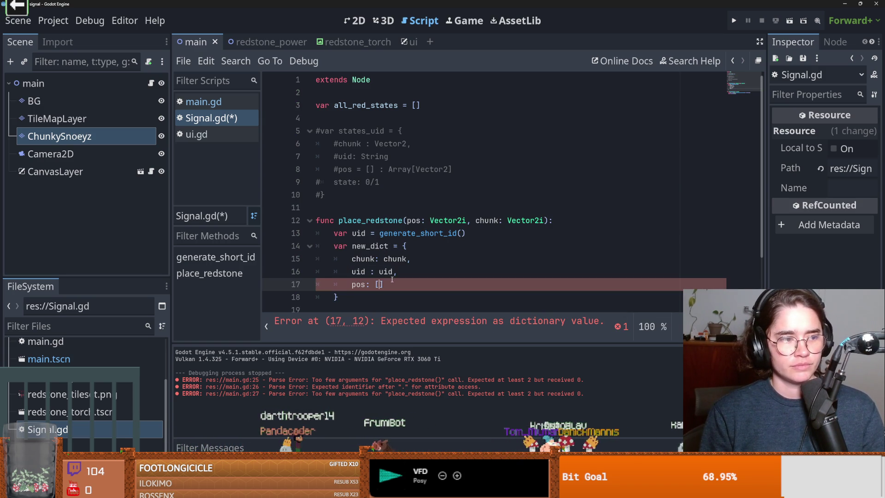
{"action": "type", "text": ","}
{"action": "key", "text": "Return"}
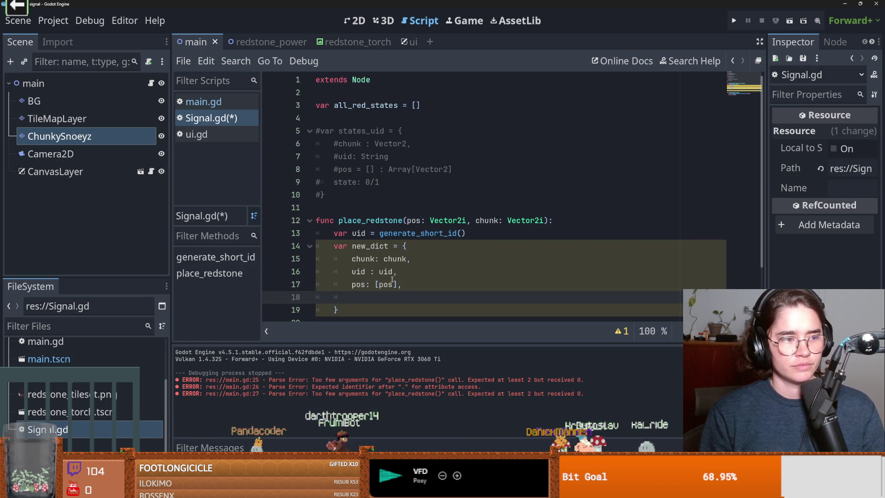
{"action": "type", "text": "state: 0"}
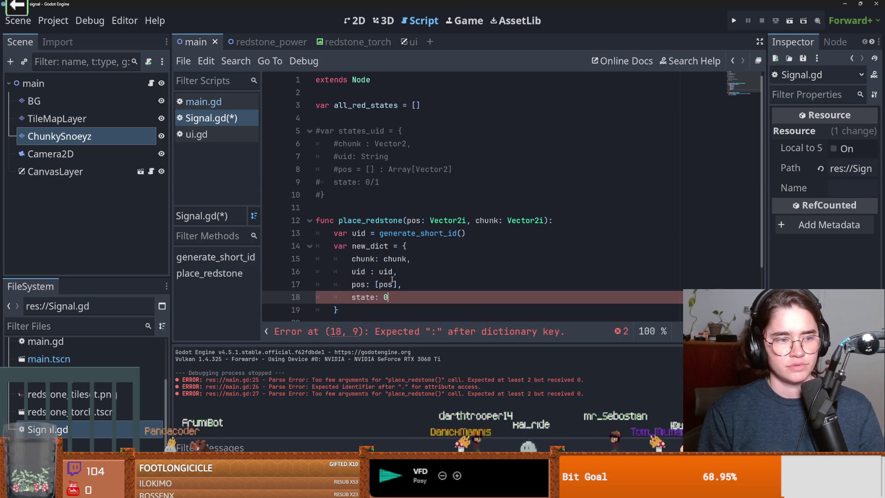
{"action": "left_click", "coordinate": [429, 269]}
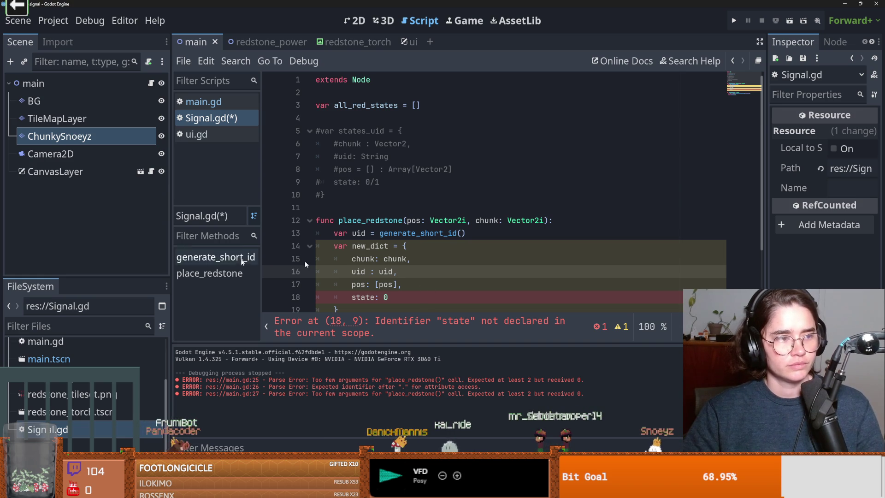
{"action": "left_click", "coordinate": [400, 298]}
{"action": "scroll", "coordinate": [400, 299], "scroll_direction": "down", "scroll_amount": 2}
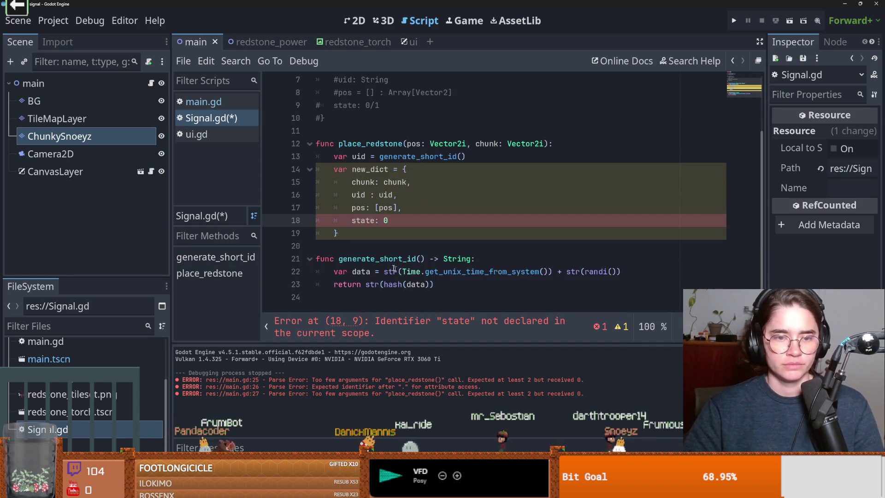
{"action": "scroll", "coordinate": [400, 300], "scroll_direction": "up", "scroll_amount": 1}
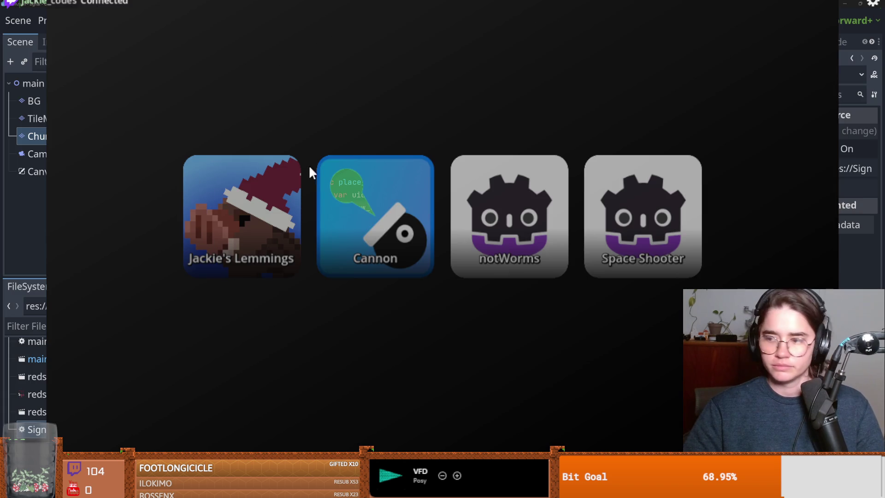
Step: Play the Cannon game in the launcher overlay, then exit back to the Godot editor
{"action": "left_click", "coordinate": [379, 211]}
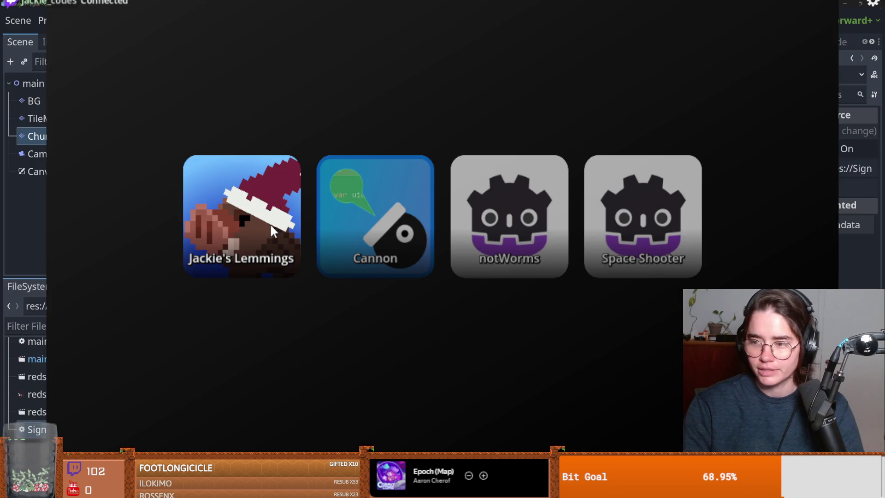
{"action": "left_click", "coordinate": [274, 231]}
{"action": "type", "text": "if if"}
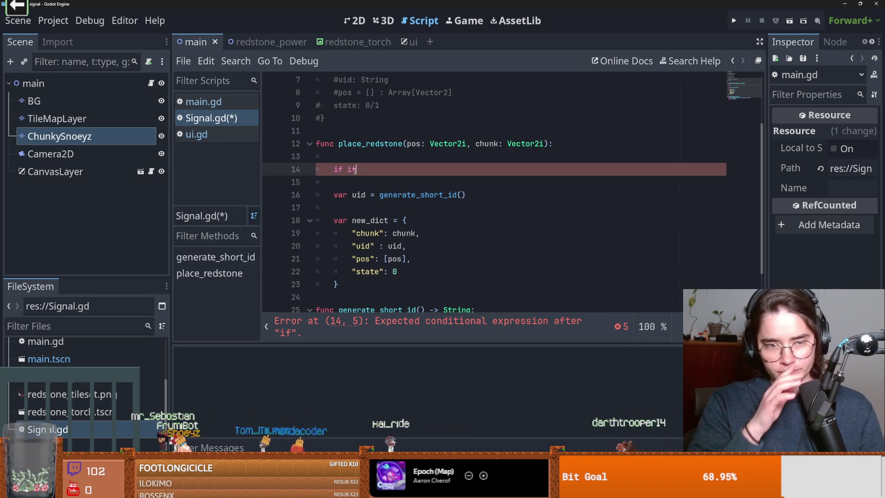
Step: Replace the unfinished if on line 14 with for state_uid in all_red_states:
{"action": "key", "text": "BackSpace"}
{"action": "key", "text": "BackSpace"}
{"action": "key", "text": "BackSpace"}
{"action": "scroll", "coordinate": [443, 196], "scroll_direction": "up", "scroll_amount": 2}
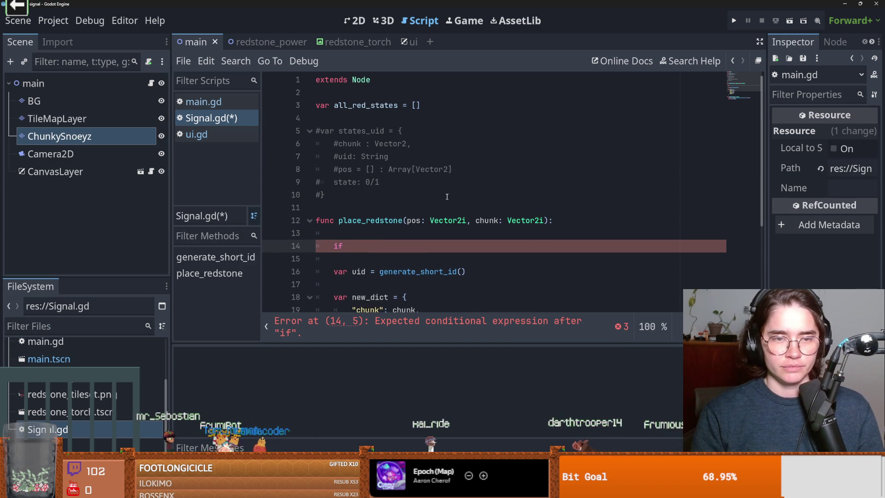
{"action": "type", "text": "allif"}
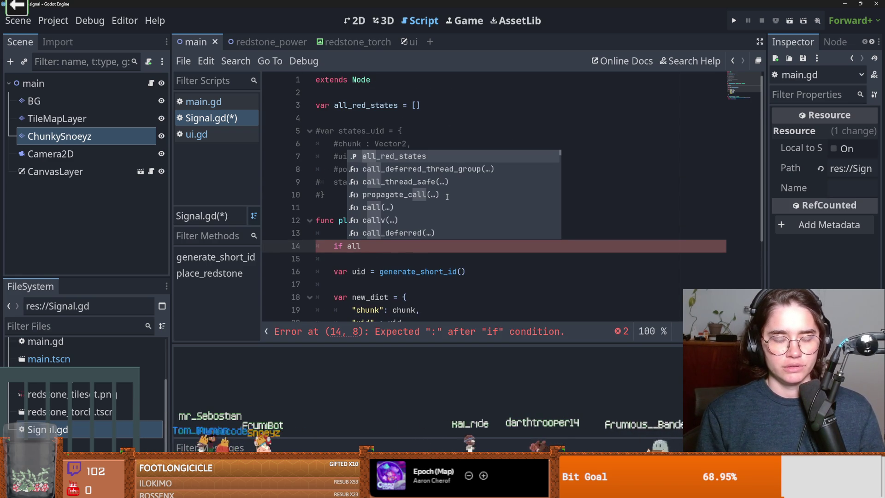
{"action": "key", "text": "BackSpace"}
{"action": "key", "text": "BackSpace"}
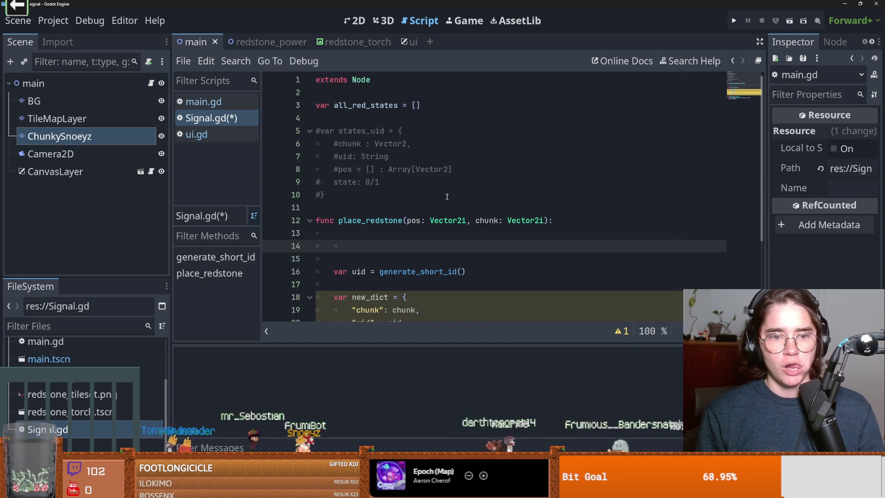
{"action": "type", "text": "for state"}
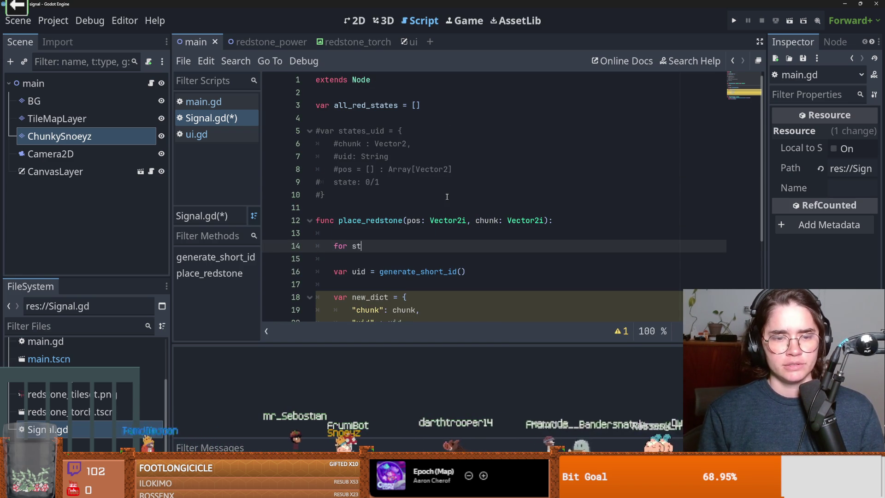
{"action": "type", "text": "in all"}
{"action": "key", "text": "Return"}
Step: Add if state_uid["chunk"] == chunk: with pass inside the loop and save Signal.gd
{"action": "key", "text": "Return"}
{"action": "type", "text": "if "}
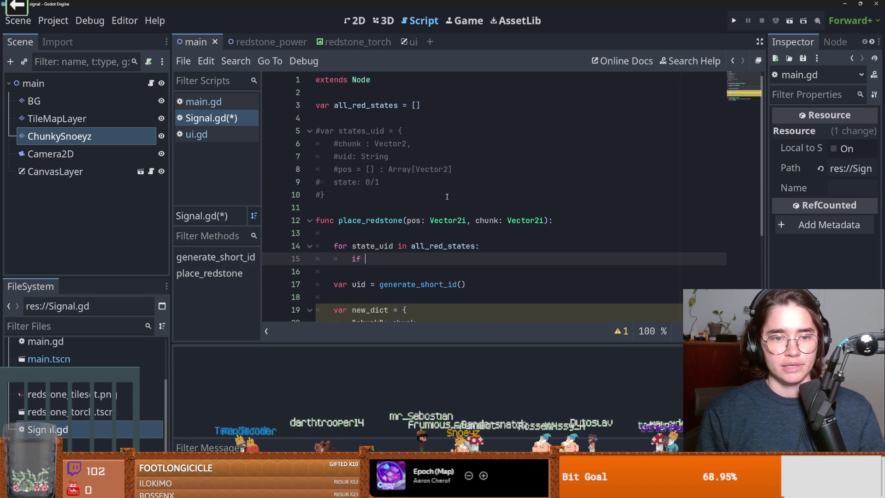
{"action": "type", "text": "st"}
{"action": "key", "text": "Return"}
{"action": "type", "text": "["}
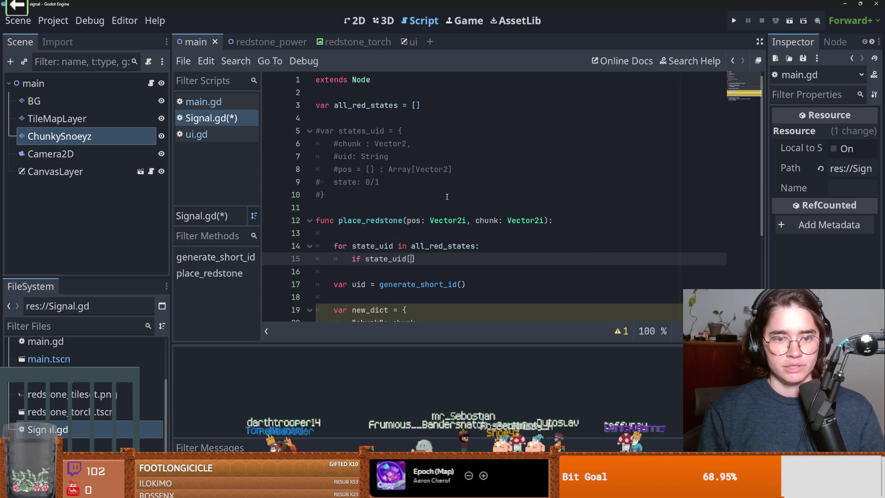
{"action": "type", "text": "\"chunk\"]"}
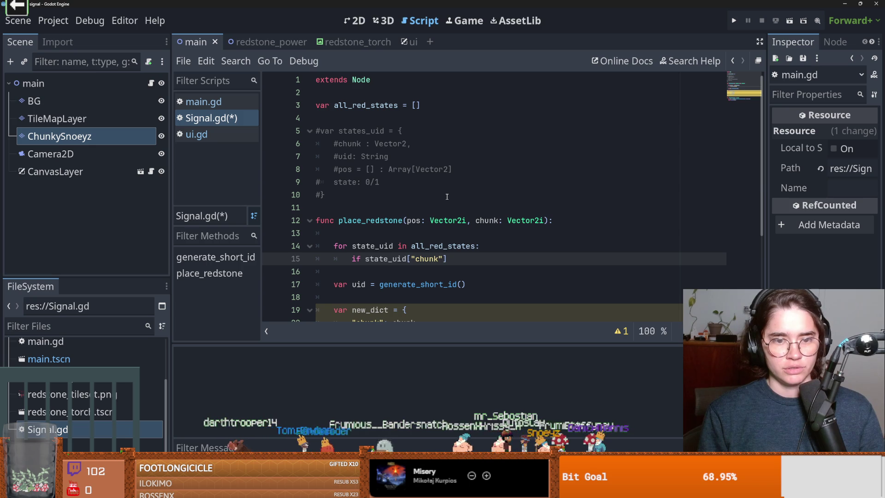
{"action": "type", "text": " == chunk:"}
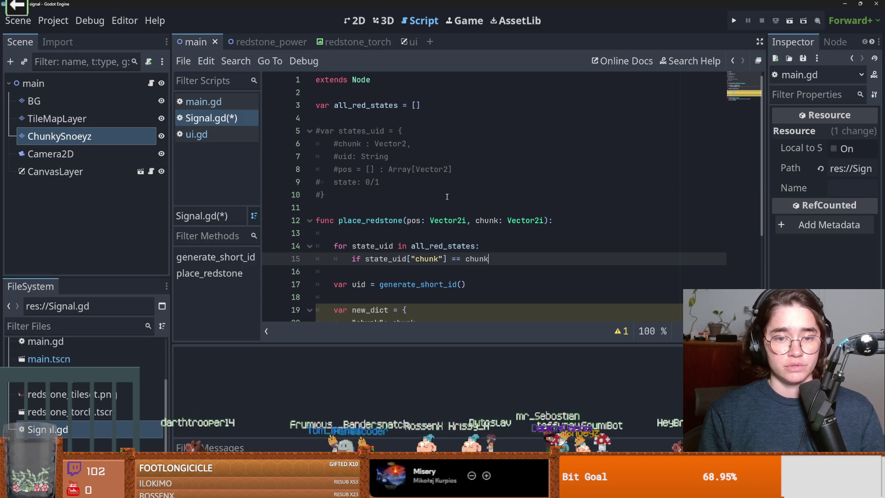
{"action": "key", "text": "Return"}
{"action": "type", "text": "pass"}
{"action": "key", "text": "ctrl+s"}
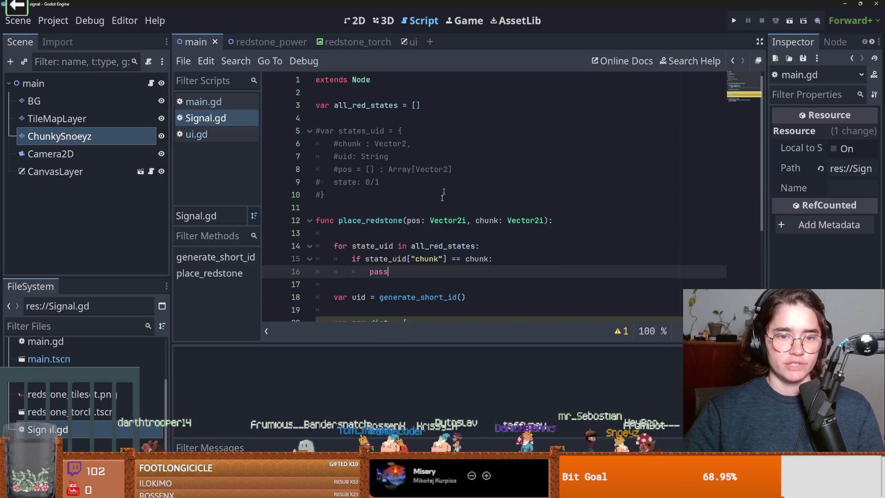
Step: Add a loop-level line after pass and select the pass placeholder
{"action": "scroll", "coordinate": [433, 229], "scroll_direction": "down", "scroll_amount": 2}
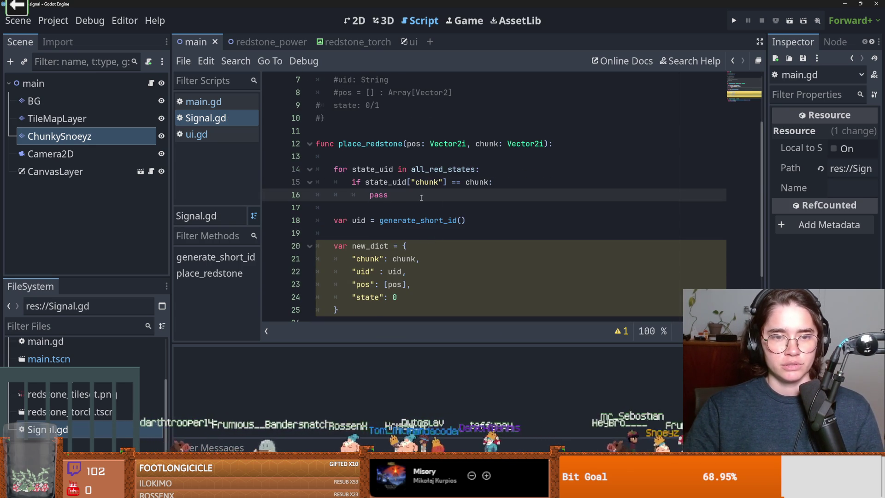
{"action": "key", "text": "Return"}
{"action": "key", "text": "BackSpace"}
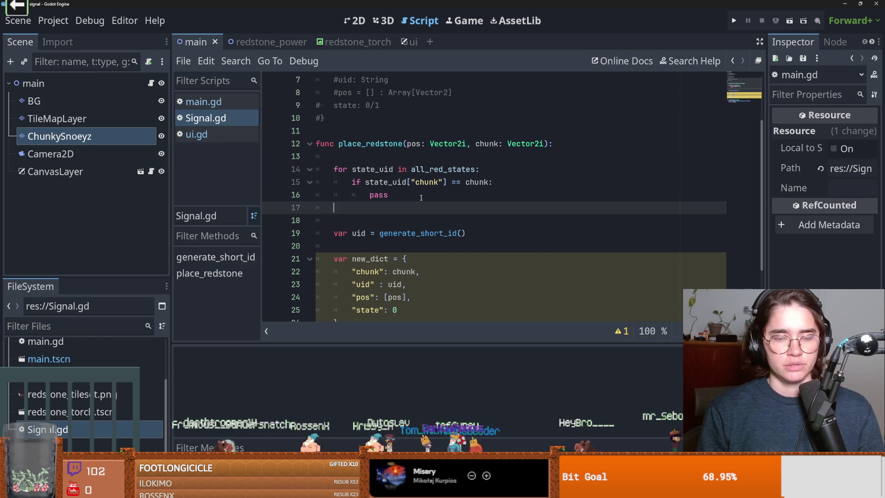
{"action": "double_click", "coordinate": [389, 194]}
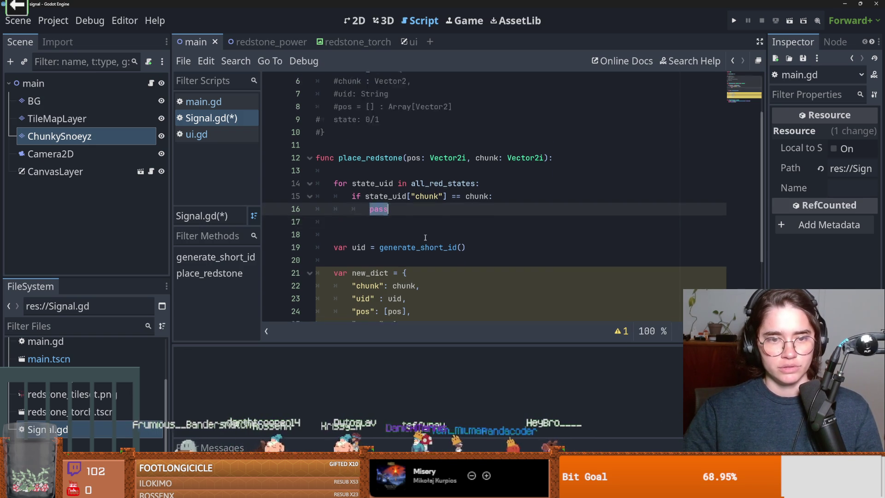
{"action": "scroll", "coordinate": [406, 238], "scroll_direction": "up", "scroll_amount": 1}
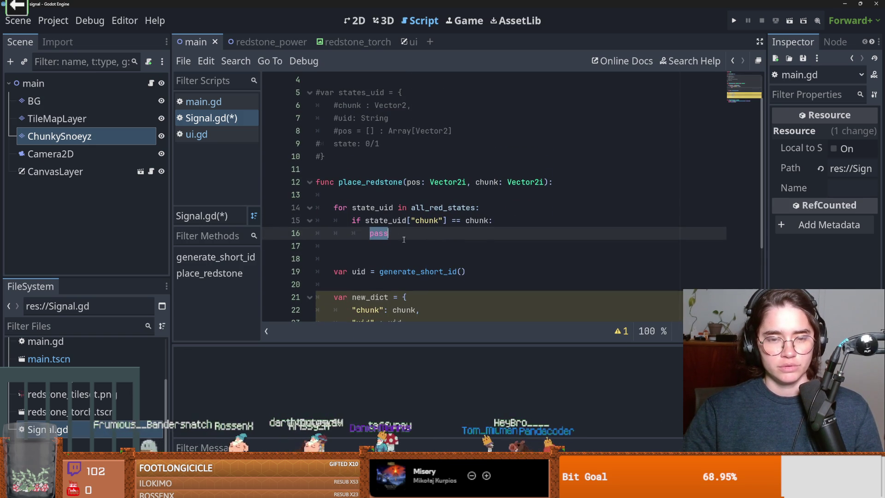
{"action": "left_click", "coordinate": [422, 220]}
{"action": "scroll", "coordinate": [389, 252], "scroll_direction": "up", "scroll_amount": 1}
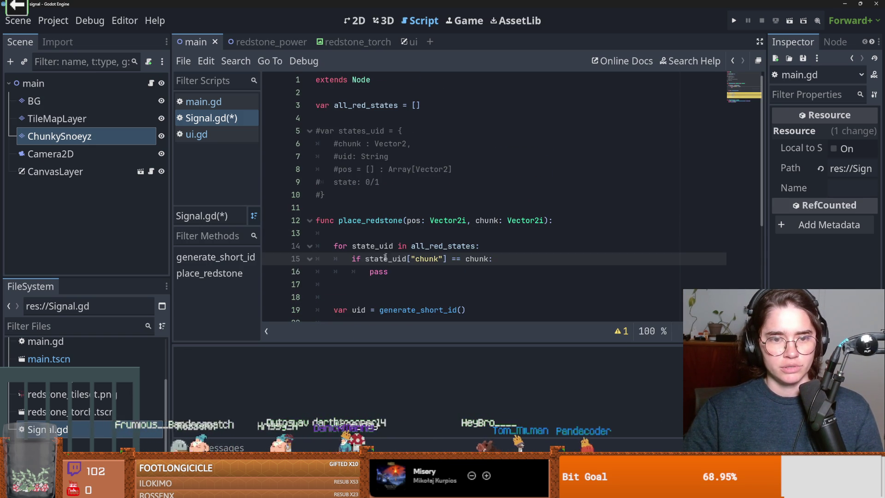
Step: Replace pass with a for pos in state_uid["pos"]: loop
{"action": "double_click", "coordinate": [420, 271]}
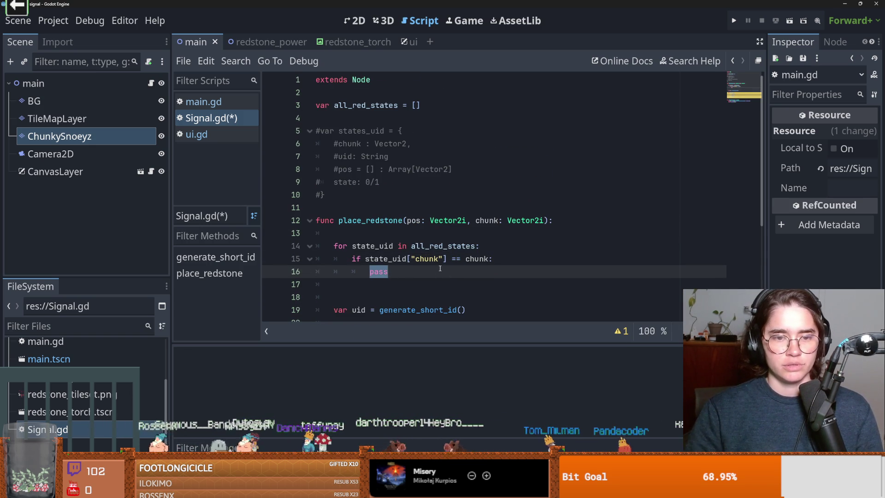
{"action": "type", "text": "for "}
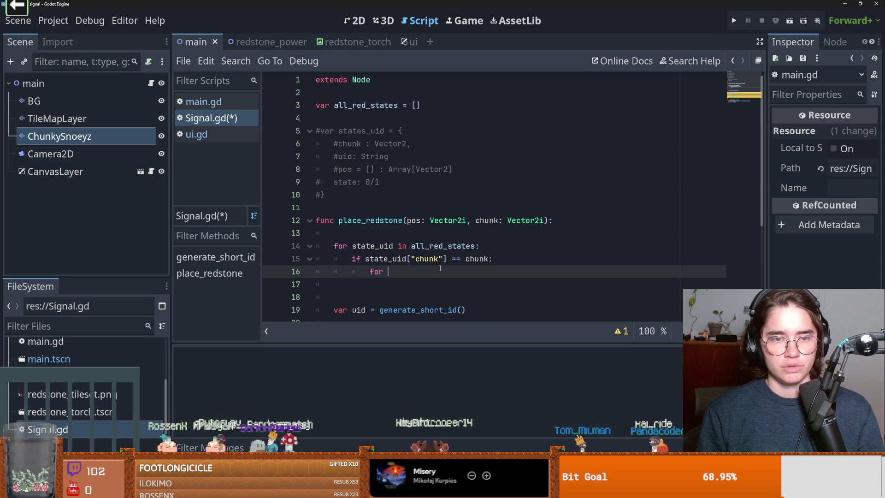
{"action": "type", "text": "pos in s"}
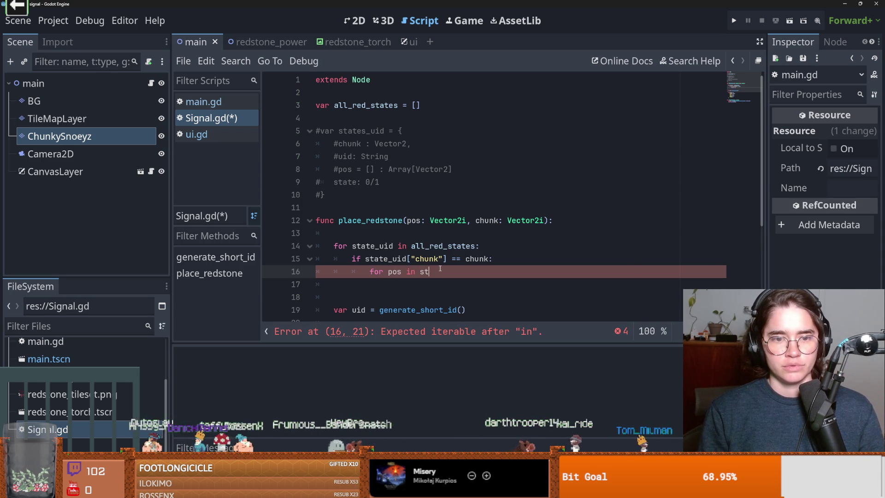
{"action": "type", "text": "t"}
{"action": "key", "text": "Return"}
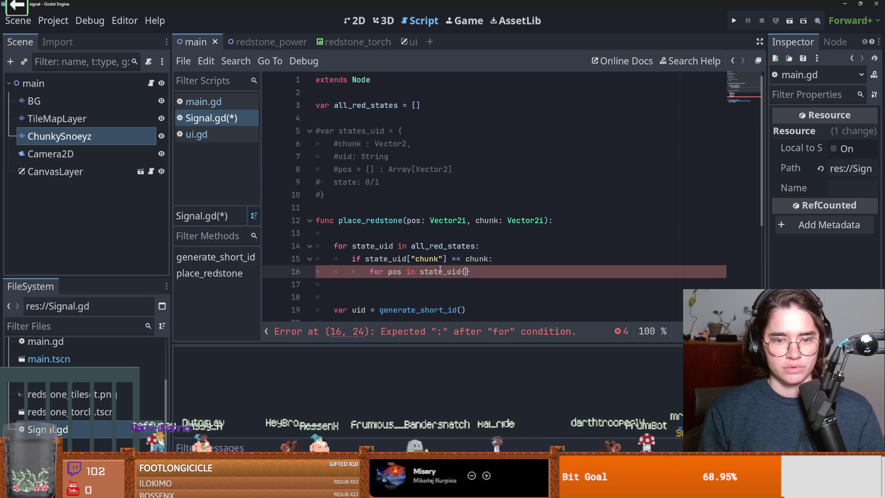
{"action": "type", "text": "[\"pos\""}
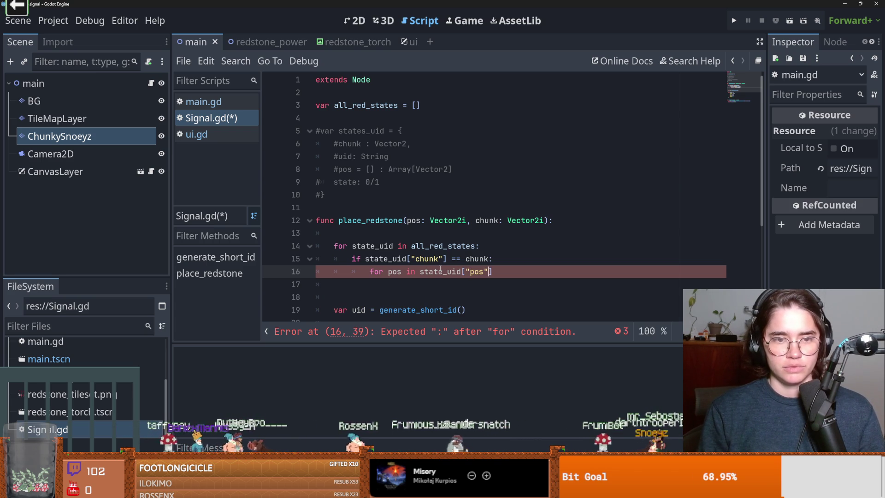
{"action": "key", "text": "Down"}
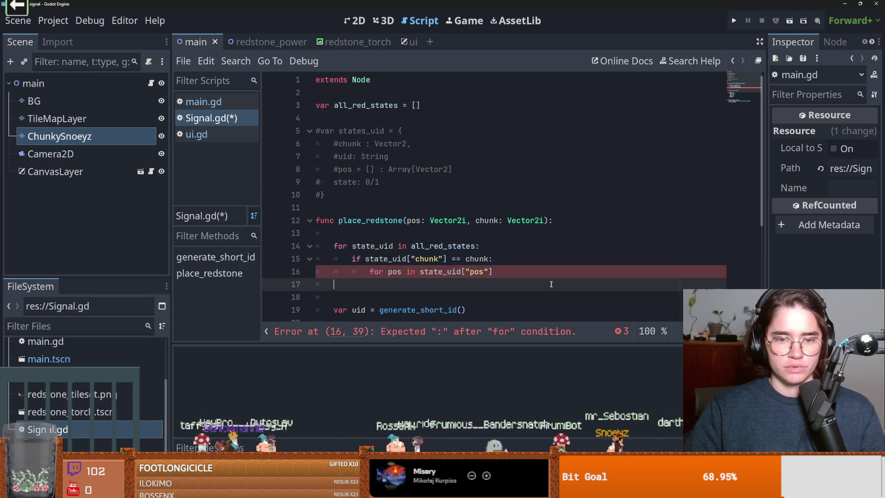
{"action": "left_click", "coordinate": [528, 271]}
{"action": "type", "text": ":"}
{"action": "key", "text": "Return"}
Step: Rename the loop variable to pos_to_check and begin an if pos_to_check == comparison
{"action": "type", "text": "if pos"}
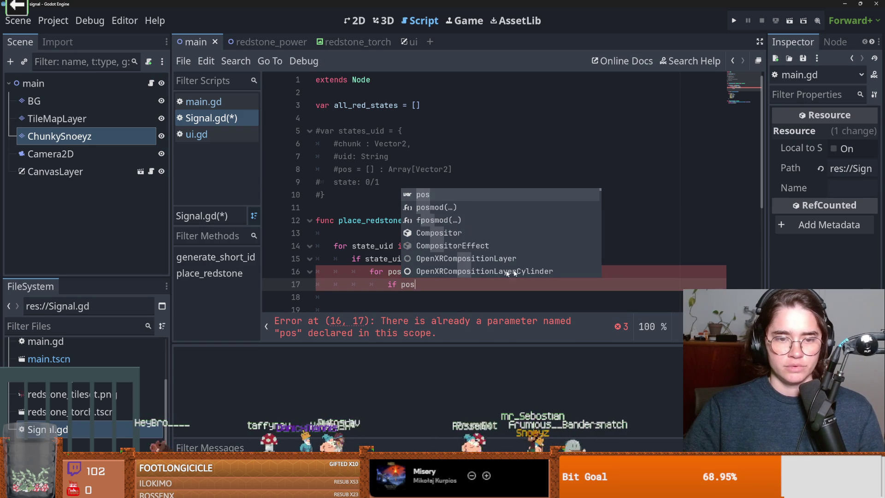
{"action": "left_click", "coordinate": [401, 272]}
{"action": "type", "text": "_to_check"}
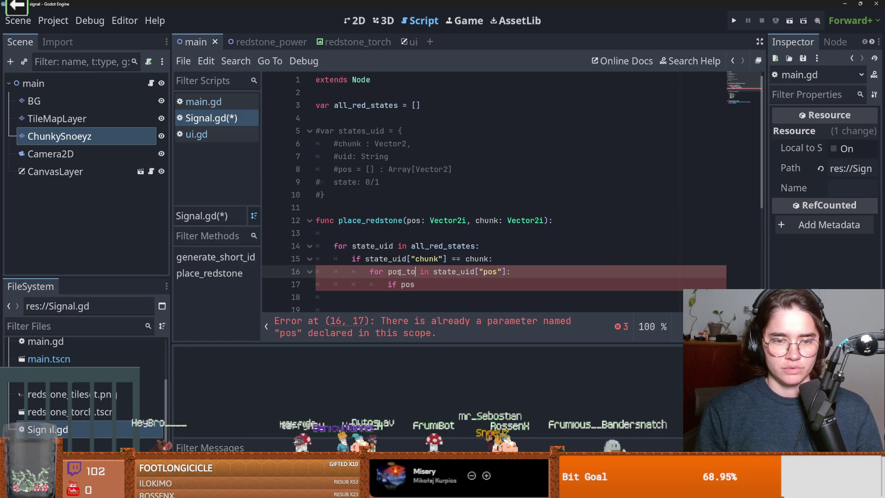
{"action": "type", "text": "_to_check == po"}
{"action": "key", "text": "BackSpace"}
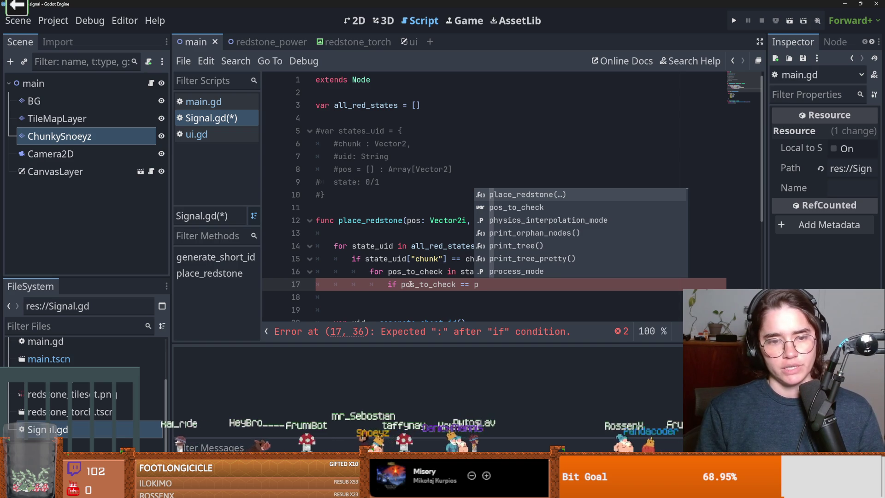
{"action": "key", "text": "BackSpace"}
{"action": "scroll", "coordinate": [410, 284], "scroll_direction": "down", "scroll_amount": 3}
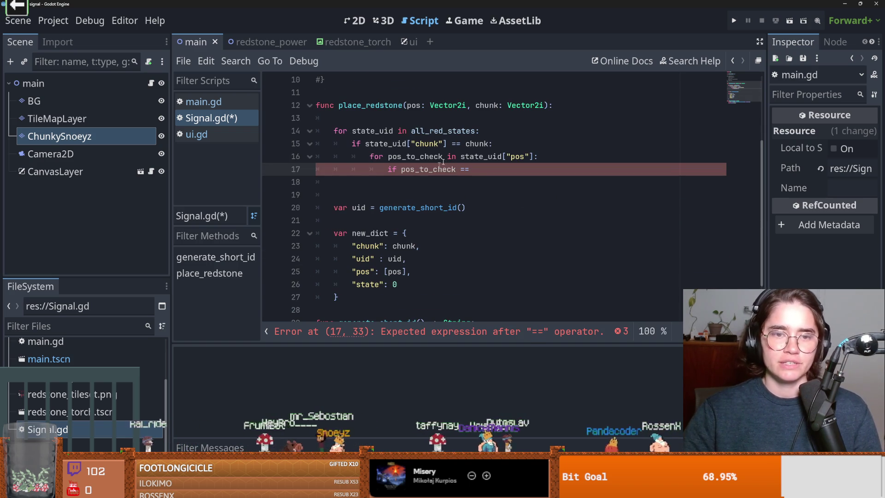
{"action": "double_click", "coordinate": [414, 106]}
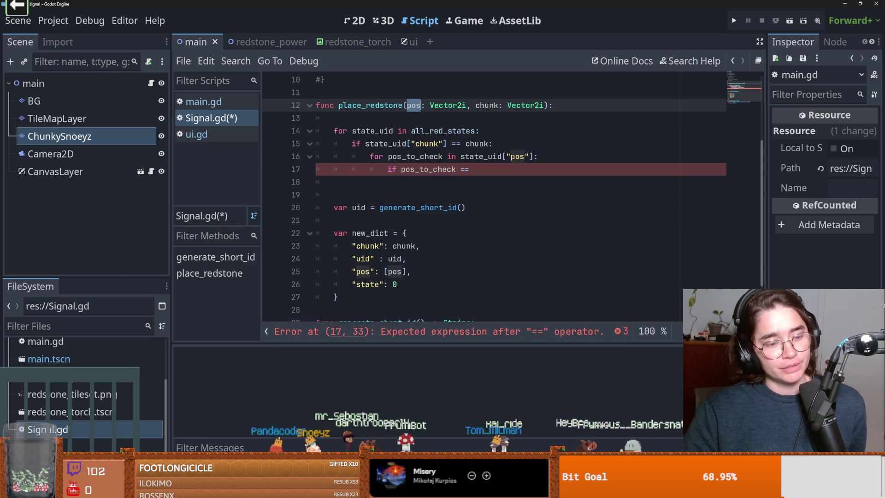
Step: Revisit the unfinished pos_to_check comparison, save Signal.gd, and add a blank line after line 18
{"action": "left_click", "coordinate": [498, 195]}
{"action": "left_click", "coordinate": [497, 157]}
{"action": "left_click", "coordinate": [498, 182]}
{"action": "left_click", "coordinate": [505, 174]}
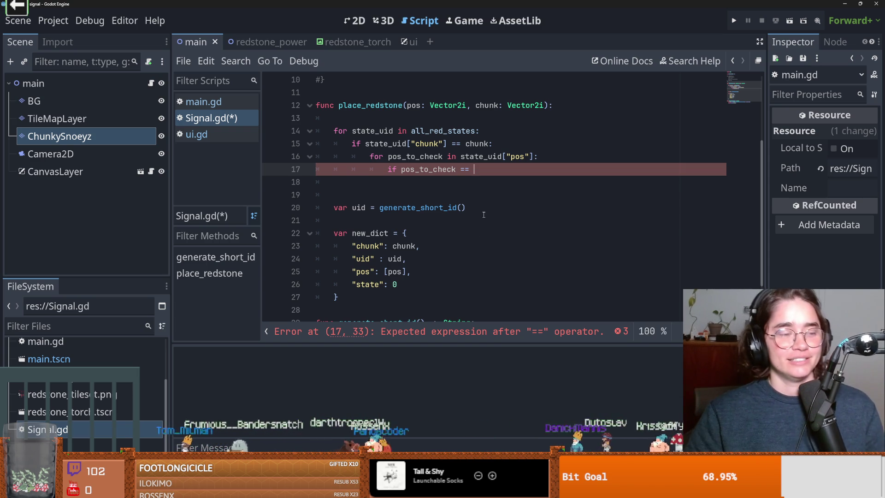
{"action": "key", "text": "ctrl+s"}
{"action": "left_click_drag", "start_coordinate": [474, 170], "coordinate": [406, 169]}
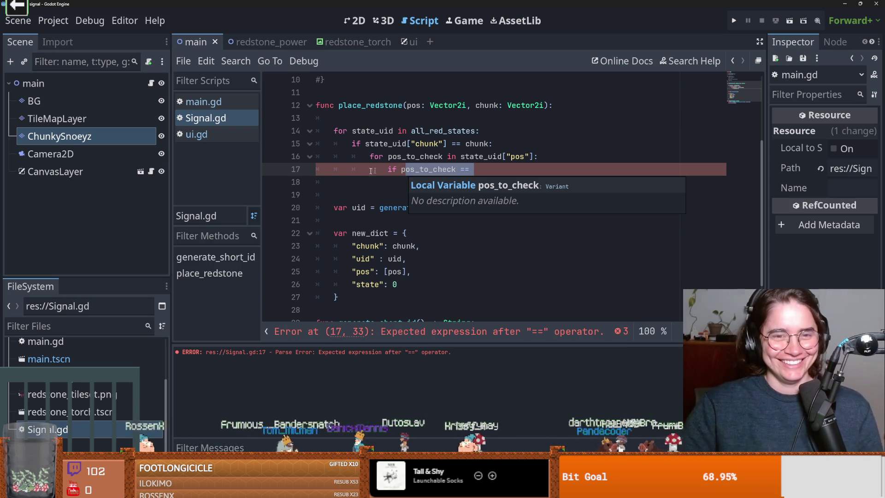
{"action": "left_click", "coordinate": [444, 183]}
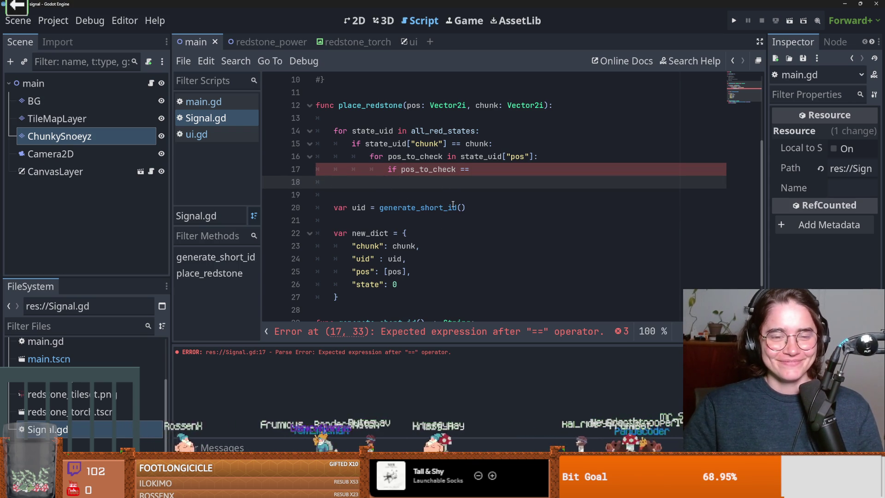
{"action": "key", "text": "Return"}
Step: Declare func is_around(pos): with a pass body above place_redstone and save
{"action": "scroll", "coordinate": [453, 203], "scroll_direction": "up", "scroll_amount": 1}
{"action": "left_click", "coordinate": [328, 134]}
{"action": "key", "text": "Return"}
{"action": "key", "text": "Return"}
{"action": "type", "text": "fucn"}
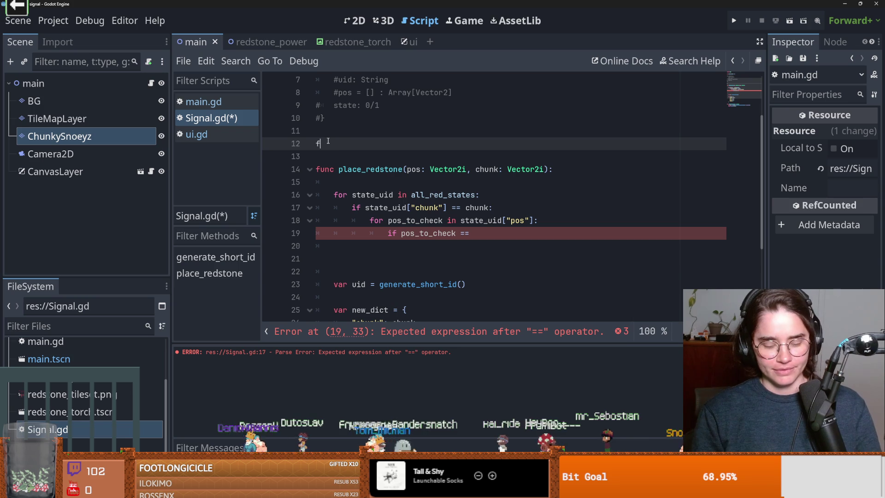
{"action": "key", "text": "BackSpace"}
{"action": "key", "text": "BackSpace"}
{"action": "type", "text": "nc is_around(pos):"}
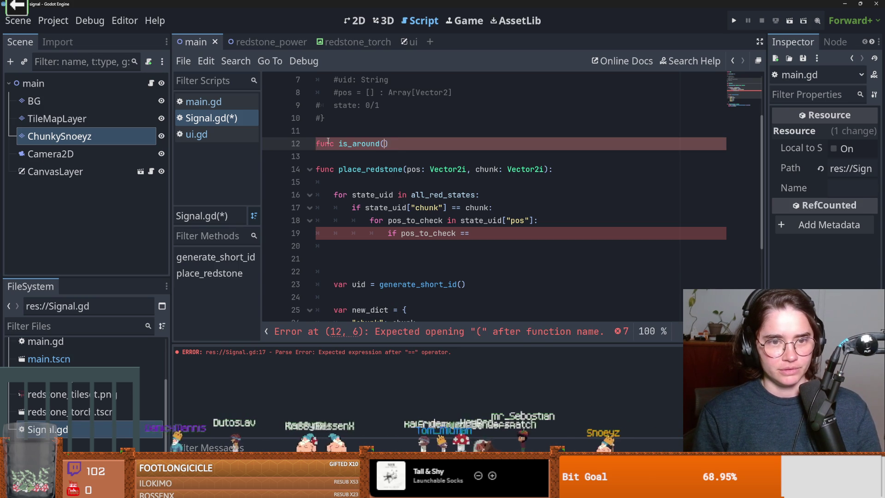
{"action": "key", "text": "Return"}
{"action": "type", "text": "pass"}
{"action": "key", "text": "ctrl+s"}
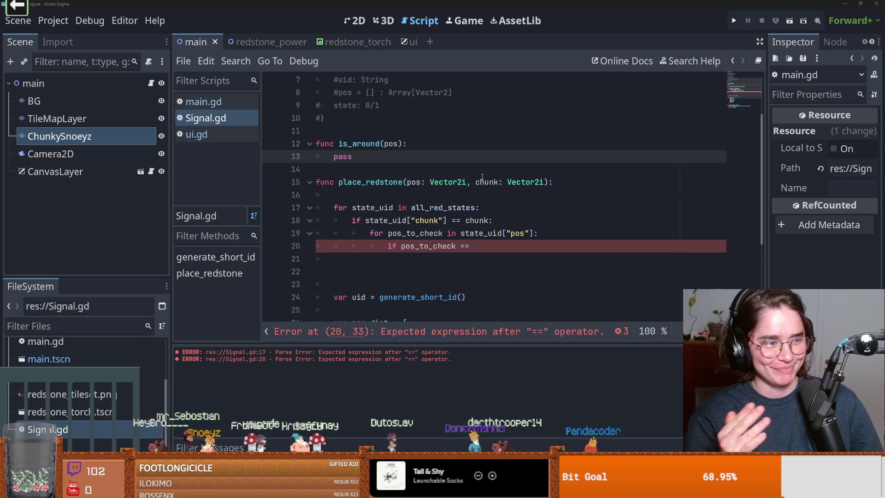
Step: Select the pass placeholder inside is_around
{"action": "left_click", "coordinate": [480, 242]}
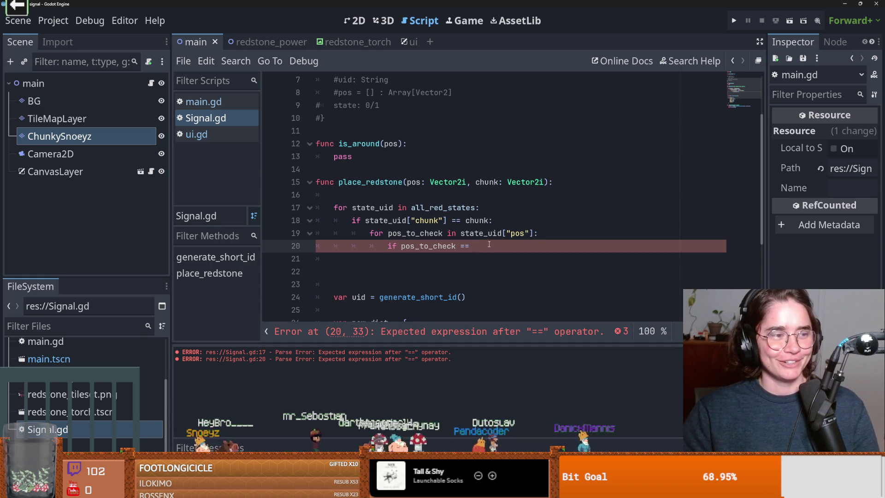
{"action": "double_click", "coordinate": [349, 159]}
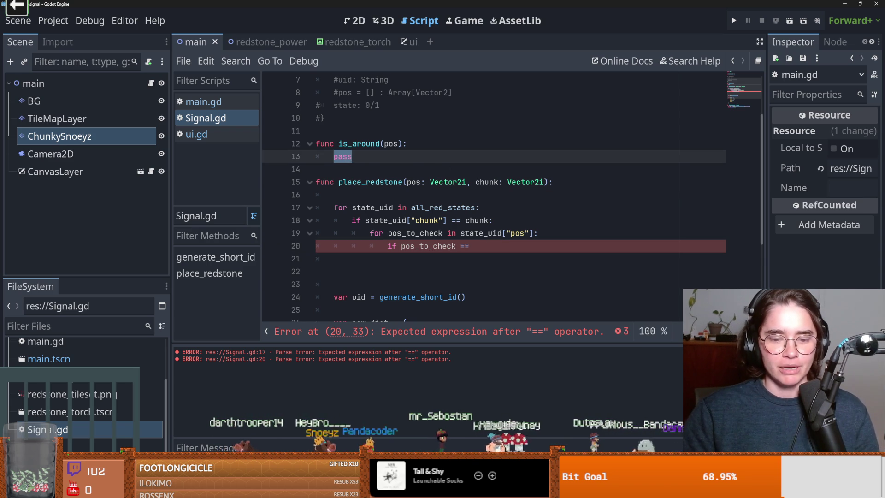
{"action": "key", "text": "alt+Tab"}
Step: Pan to the chunk grid sketch and redraw the centre cell's bottom edge
{"action": "scroll", "coordinate": [437, 155], "scroll_direction": "left", "scroll_amount": 3}
{"action": "scroll", "coordinate": [437, 155], "scroll_direction": "up", "scroll_amount": 1}
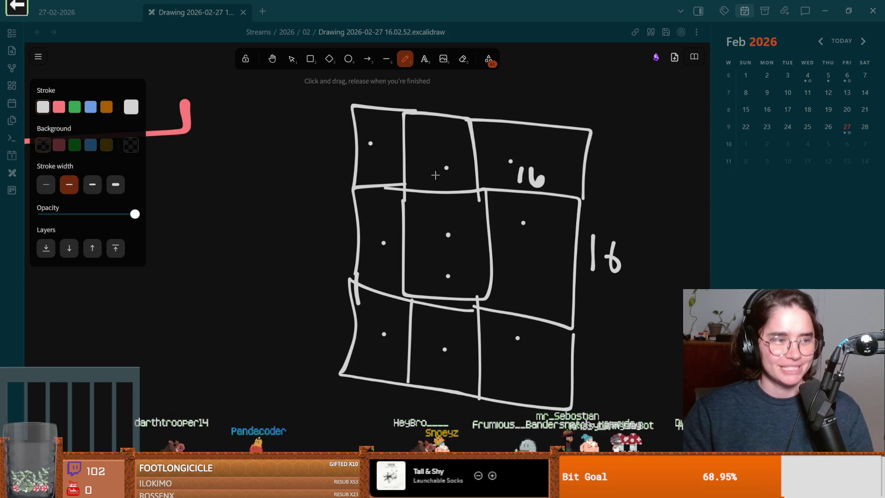
{"action": "scroll", "coordinate": [431, 193], "scroll_direction": "up", "scroll_amount": 1}
{"action": "left_click_drag", "start_coordinate": [417, 304], "coordinate": [447, 307]}
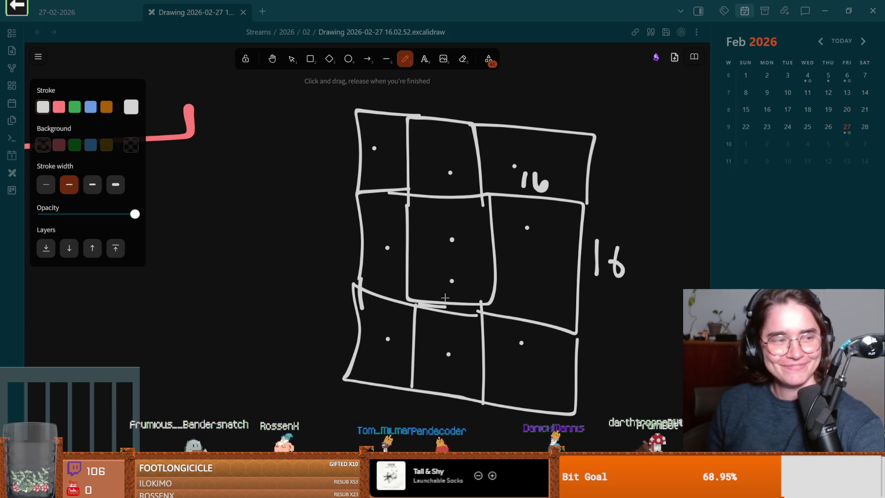
Step: Draw the first stroke of an X in the centre cell
{"action": "scroll", "coordinate": [529, 247], "scroll_direction": "up", "scroll_amount": 4}
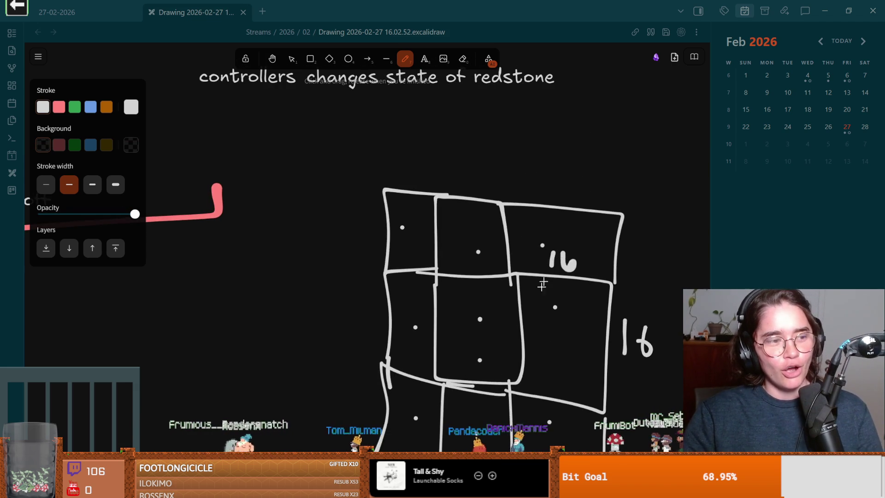
{"action": "scroll", "coordinate": [549, 269], "scroll_direction": "down", "scroll_amount": 5}
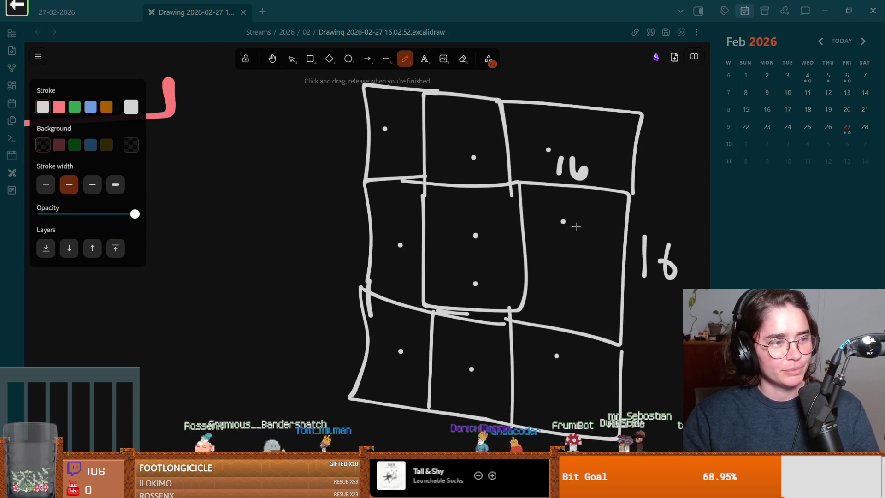
{"action": "scroll", "coordinate": [530, 220], "scroll_direction": "right", "scroll_amount": 1}
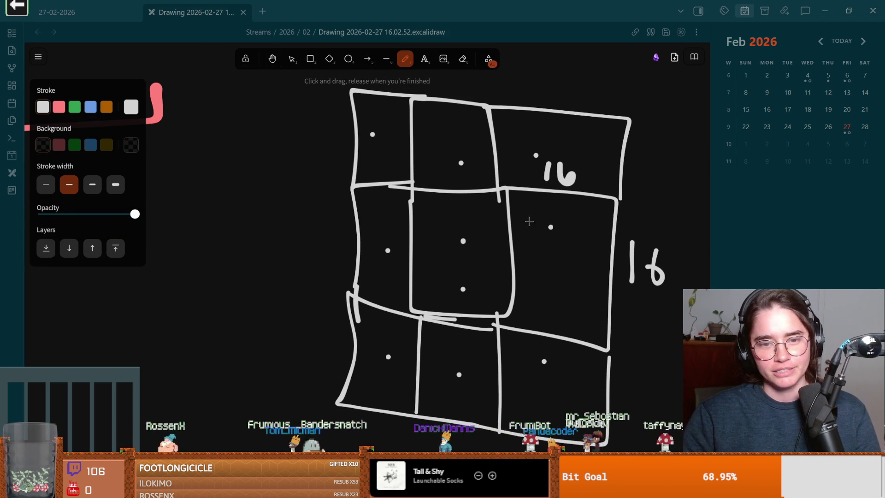
{"action": "mouse_move", "coordinate": [438, 237]}
{"action": "left_mouse_down"}
{"action": "mouse_move", "coordinate": [470, 262]}
{"action": "mouse_move", "coordinate": [443, 258]}
{"action": "left_mouse_up"}
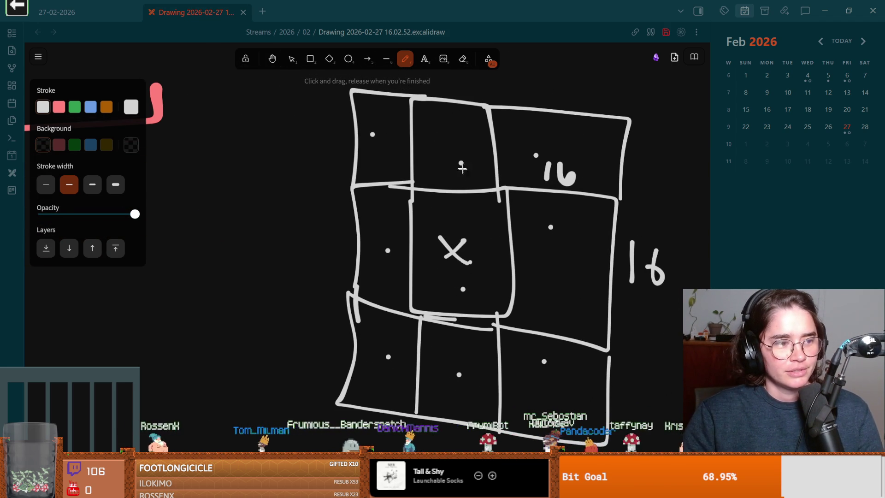
Step: Complete the X in the centre cell and start writing '(x,-1)' in the top-middle cell
{"action": "left_click_drag", "start_coordinate": [431, 130], "coordinate": [427, 159]}
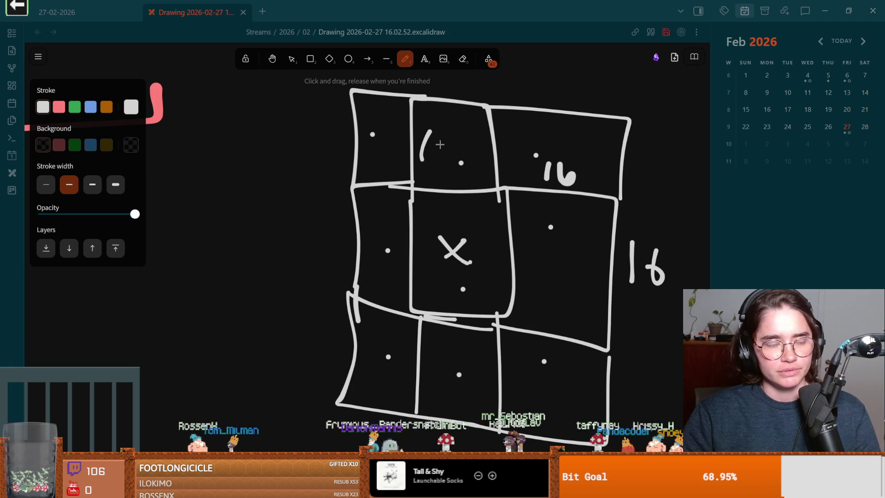
{"action": "mouse_move", "coordinate": [435, 142]}
{"action": "left_mouse_down"}
{"action": "mouse_move", "coordinate": [449, 158]}
{"action": "mouse_move", "coordinate": [431, 158]}
{"action": "mouse_move", "coordinate": [450, 169]}
{"action": "left_mouse_up"}
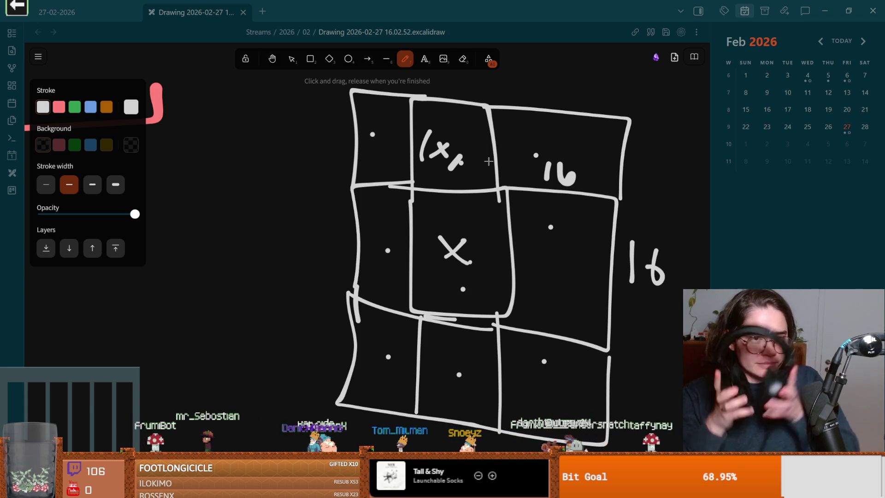
{"action": "mouse_move", "coordinate": [467, 154]}
{"action": "left_mouse_down"}
{"action": "mouse_move", "coordinate": [480, 151]}
{"action": "mouse_move", "coordinate": [479, 163]}
{"action": "left_mouse_up"}
Step: Finish the (x,-1) label and write (1,-1) in the top-right cell
{"action": "left_click_drag", "start_coordinate": [482, 121], "coordinate": [481, 177]}
{"action": "scroll", "coordinate": [483, 165], "scroll_direction": "right", "scroll_amount": 2}
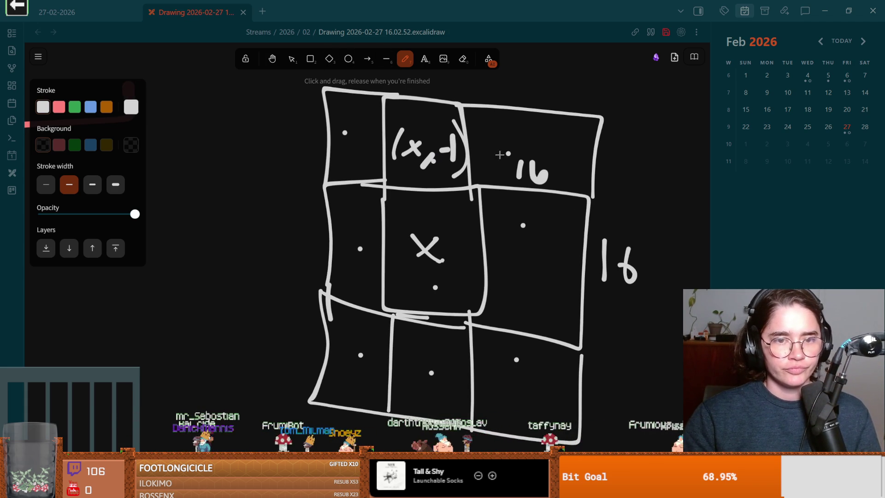
{"action": "mouse_move", "coordinate": [491, 130]}
{"action": "left_mouse_down"}
{"action": "mouse_move", "coordinate": [485, 168]}
{"action": "mouse_move", "coordinate": [504, 169]}
{"action": "left_mouse_up"}
{"action": "left_click_drag", "start_coordinate": [518, 143], "coordinate": [539, 146]}
{"action": "mouse_move", "coordinate": [543, 131]}
{"action": "left_mouse_down"}
{"action": "mouse_move", "coordinate": [541, 157]}
{"action": "mouse_move", "coordinate": [556, 169]}
{"action": "left_mouse_up"}
Step: Write (1,x) in the middle-right cell, then return to Signal.gd in Godot
{"action": "mouse_move", "coordinate": [510, 238]}
{"action": "left_mouse_down"}
{"action": "mouse_move", "coordinate": [514, 273]}
{"action": "mouse_move", "coordinate": [524, 270]}
{"action": "mouse_move", "coordinate": [526, 282]}
{"action": "left_mouse_up"}
{"action": "mouse_move", "coordinate": [562, 244]}
{"action": "left_mouse_down"}
{"action": "mouse_move", "coordinate": [541, 272]}
{"action": "mouse_move", "coordinate": [564, 273]}
{"action": "left_mouse_up"}
{"action": "mouse_move", "coordinate": [559, 233]}
{"action": "left_mouse_down"}
{"action": "mouse_move", "coordinate": [569, 251]}
{"action": "mouse_move", "coordinate": [558, 276]}
{"action": "left_mouse_up"}
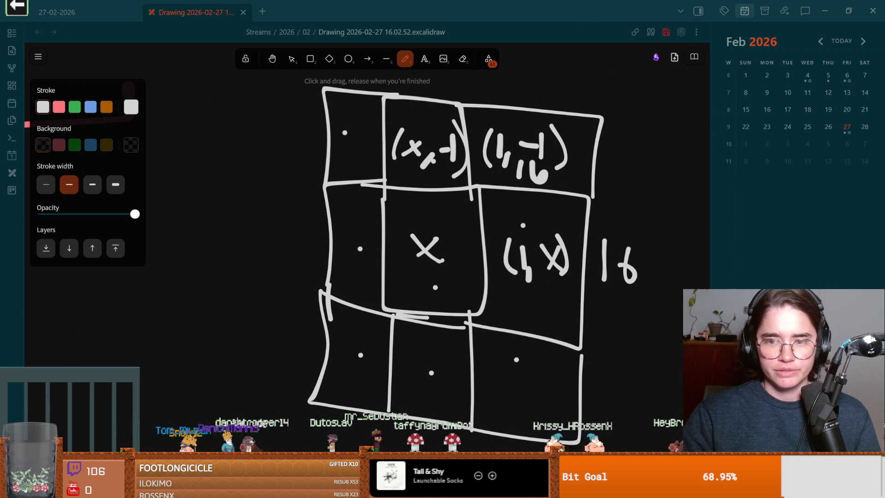
{"action": "key", "text": "alt+Tab"}
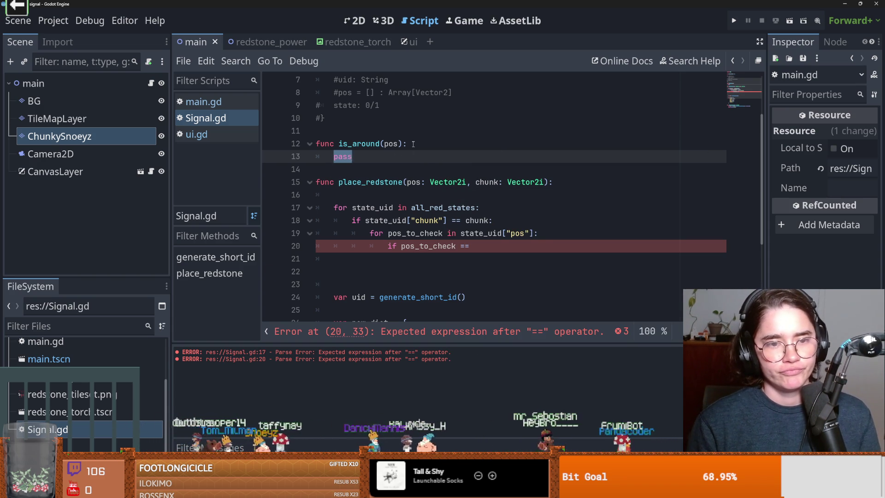
Step: Replace is_around's pass placeholder with 'return true' and 'return false' lines and save
{"action": "key", "text": "BackSpace"}
{"action": "key", "text": "Escape"}
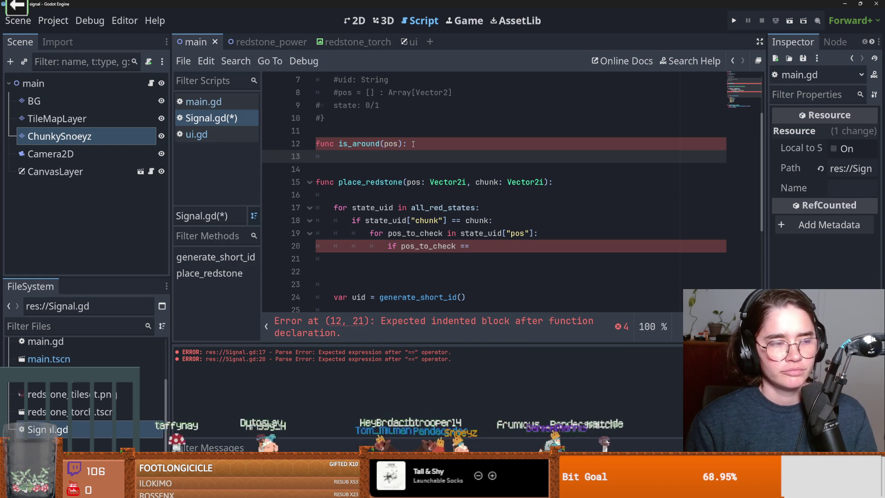
{"action": "type", "text": "pas"}
{"action": "key", "text": "ctrl+s"}
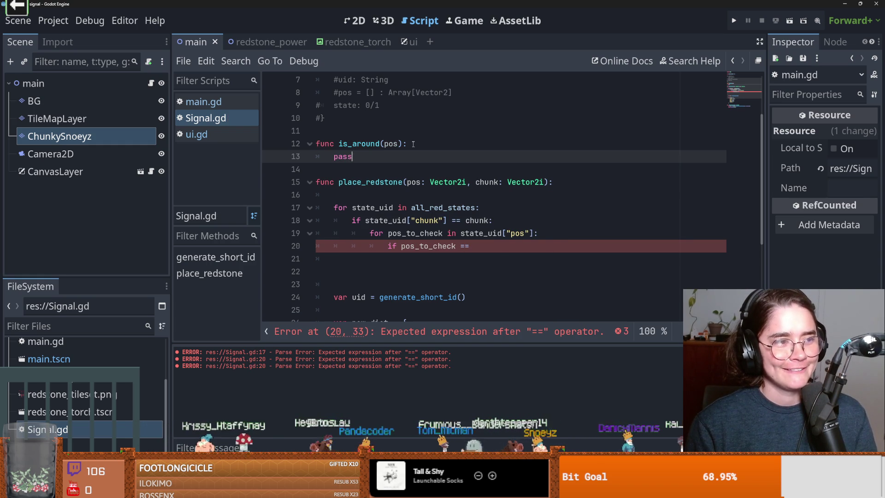
{"action": "key", "text": "BackSpace"}
{"action": "key", "text": "BackSpace"}
{"action": "key", "text": "BackSpace"}
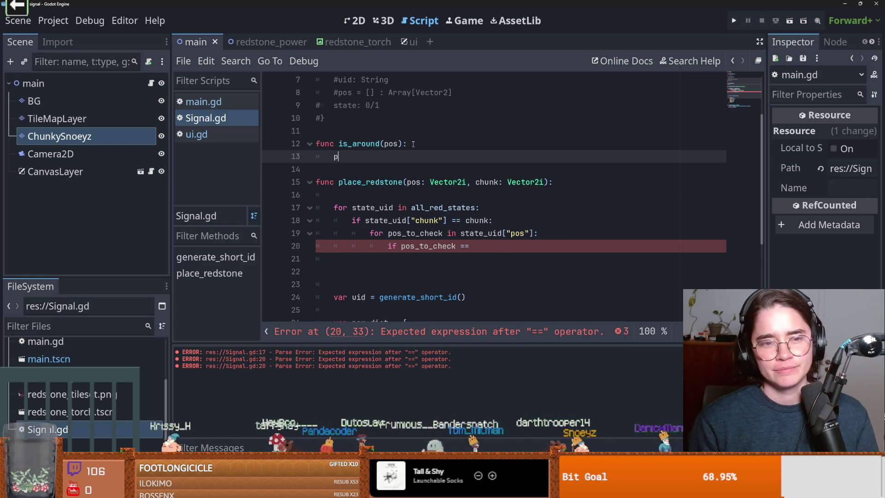
{"action": "type", "text": "if"}
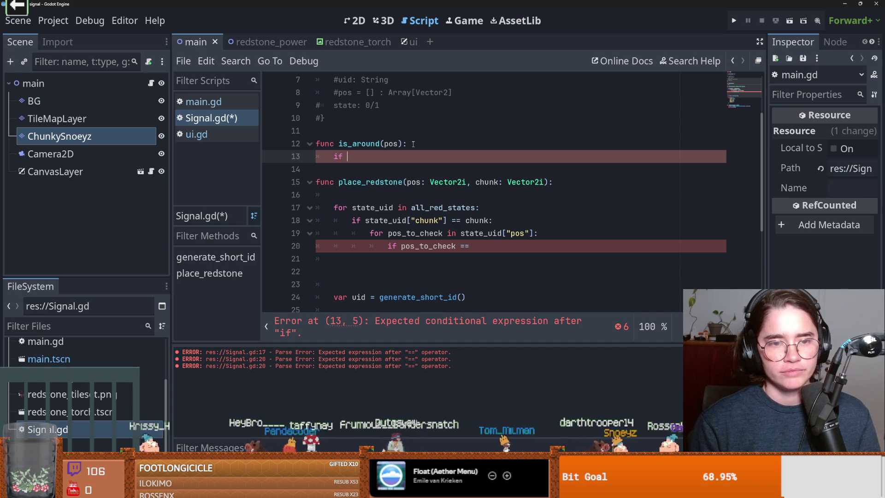
{"action": "key", "text": "BackSpace"}
{"action": "key", "text": "BackSpace"}
{"action": "key", "text": "BackSpace"}
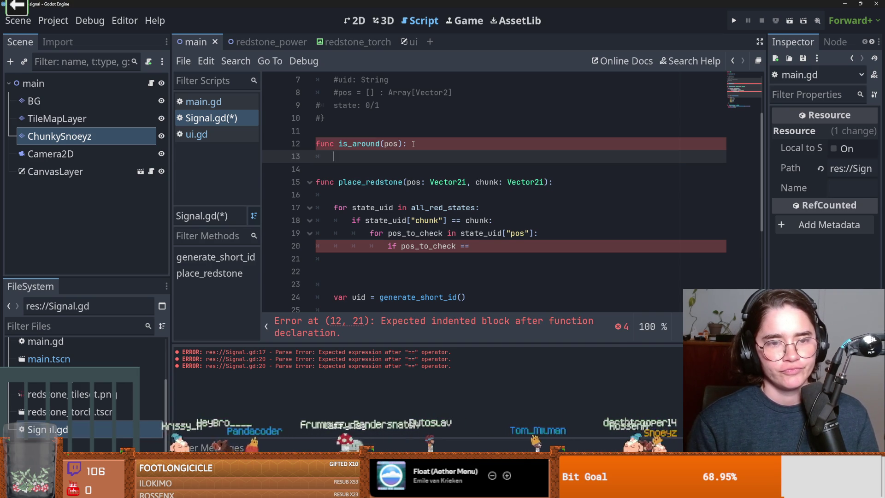
{"action": "type", "text": "return true"}
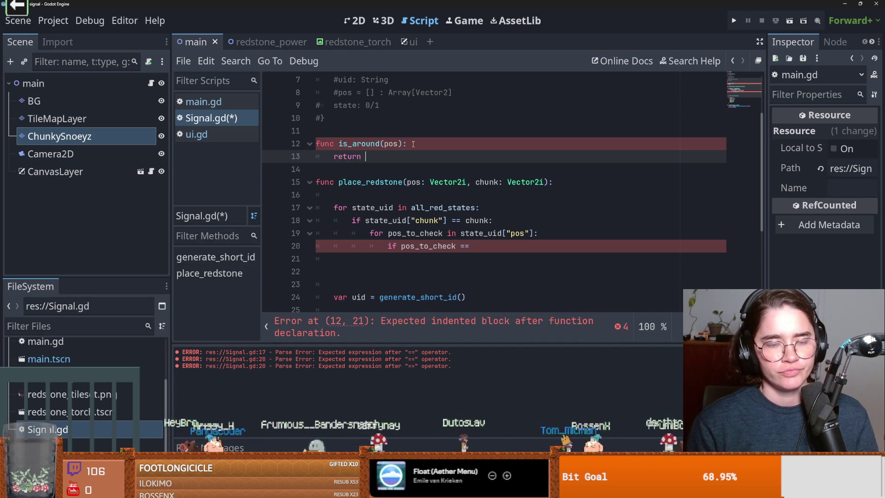
{"action": "key", "text": "Return"}
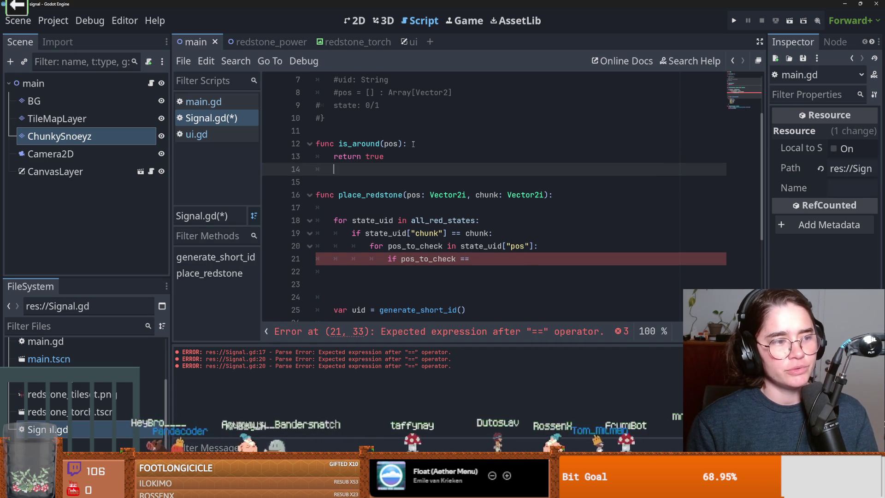
{"action": "type", "text": "ret"}
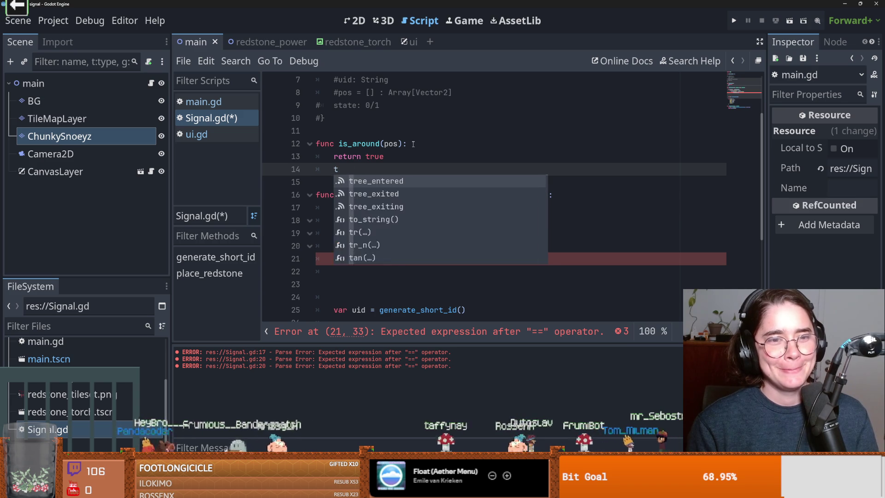
{"action": "type", "text": "urn false"}
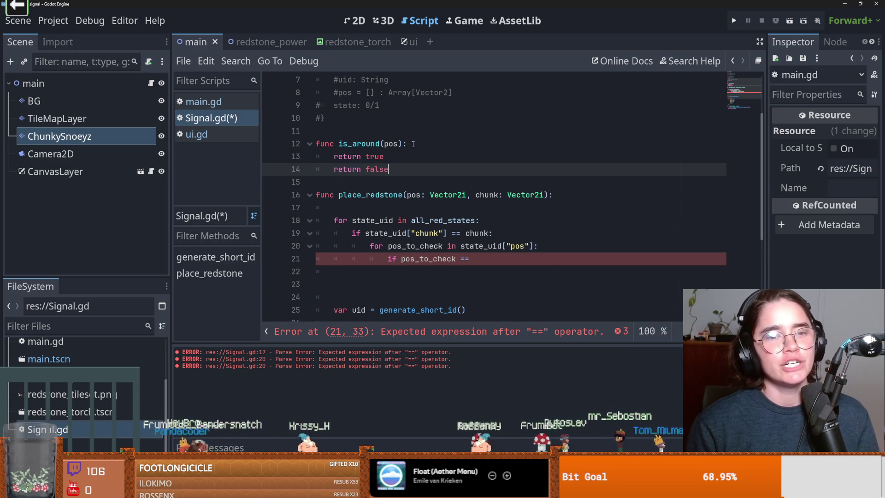
{"action": "key", "text": "ctrl+s"}
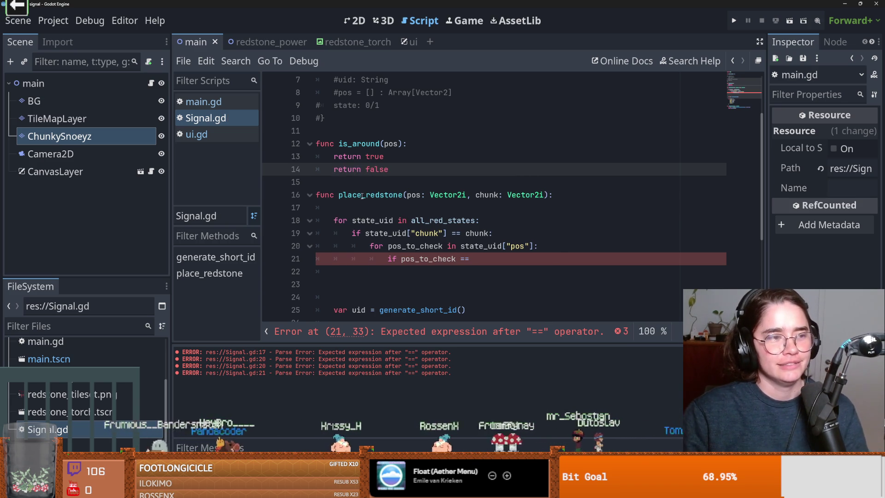
Step: Add blank lines in is_around and begin a neighbour list with '[Vector2i(' at the body's top
{"action": "left_click", "coordinate": [412, 155]}
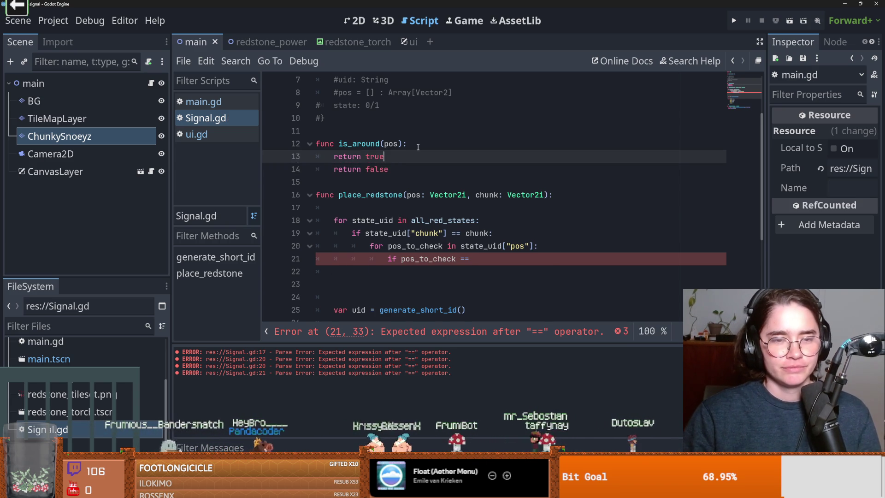
{"action": "key", "text": "Return"}
{"action": "left_click", "coordinate": [395, 148]}
{"action": "key", "text": "Return"}
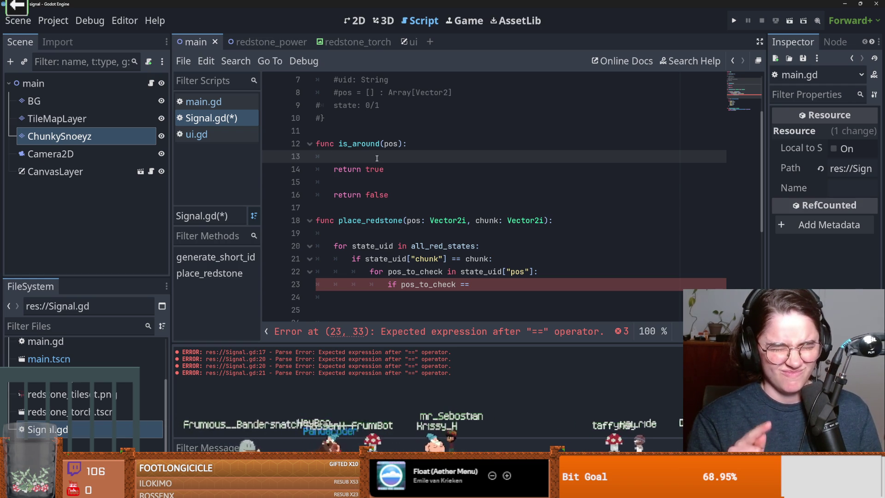
{"action": "type", "text": "["}
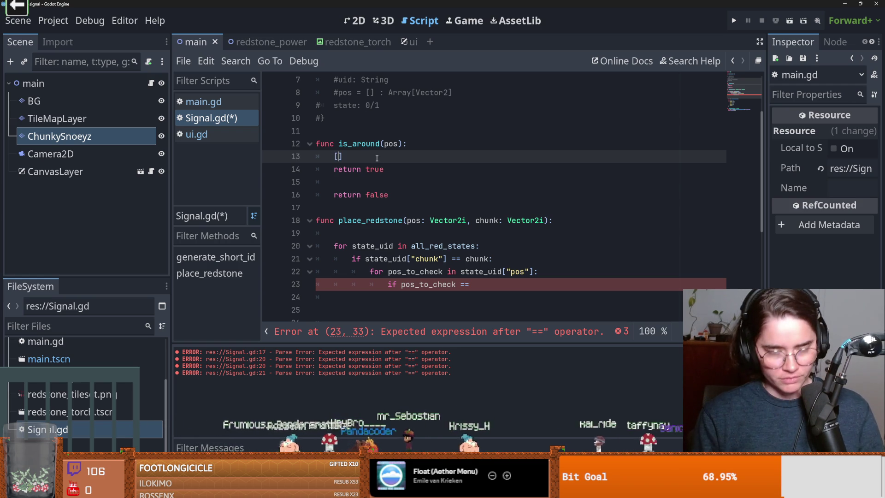
{"action": "type", "text": "Vector2"}
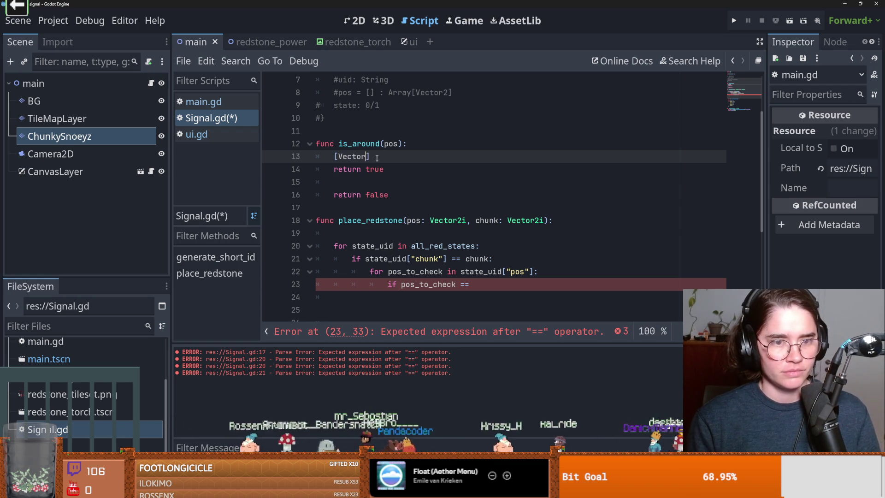
{"action": "type", "text": "i("}
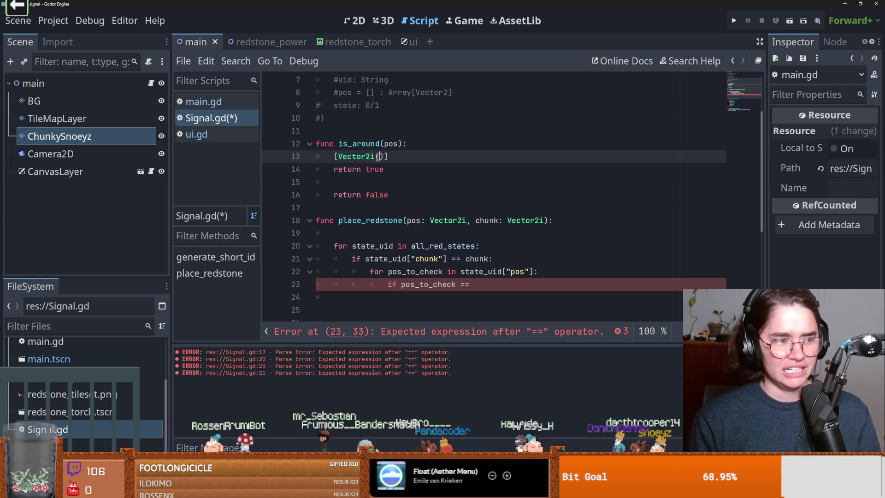